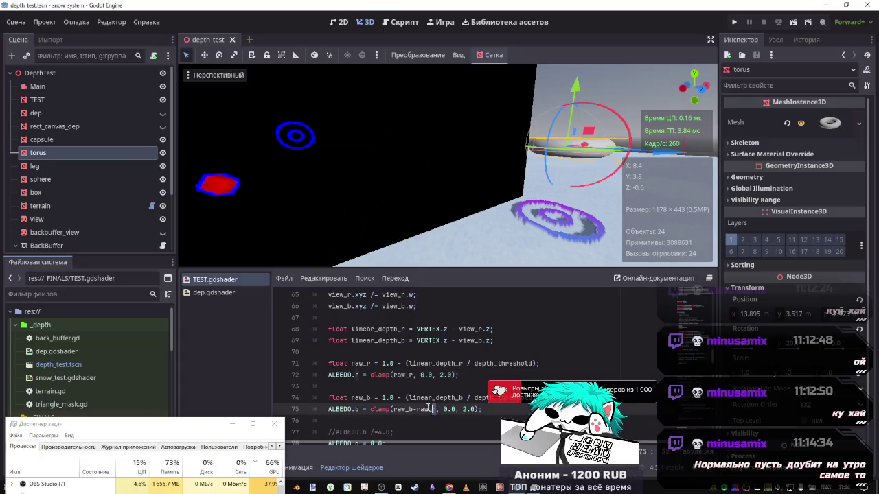
- Lower the torus slightly, revert the ALBEDO.r substitution on line 75, and save the scene
type("ALBEDO.r")
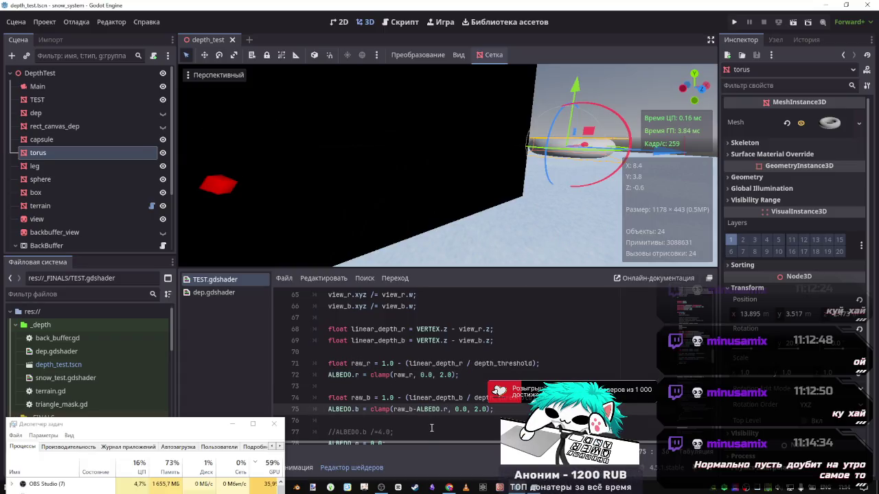
left_click_drag(575, 86, 574, 94)
left_click(447, 428)
key("ctrl+z")
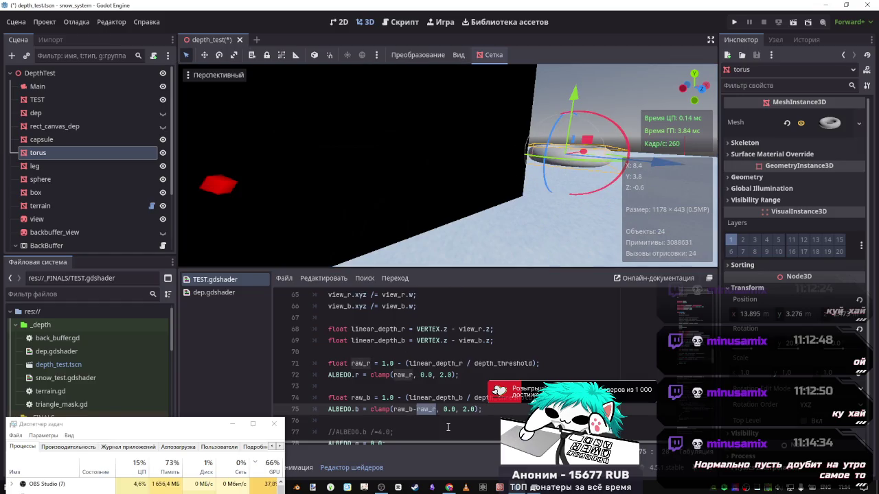
key("ctrl+s")
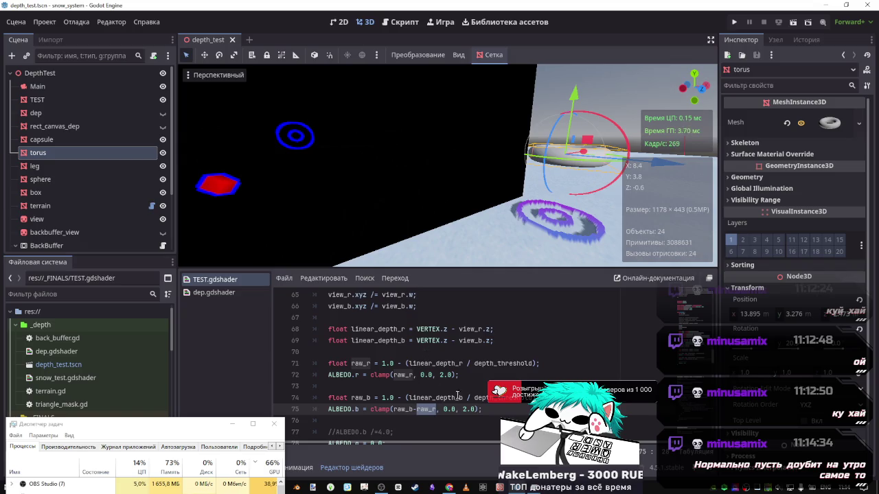
- Review the depth output lines 71–75, selecting raw_r on line 75
key("Up")
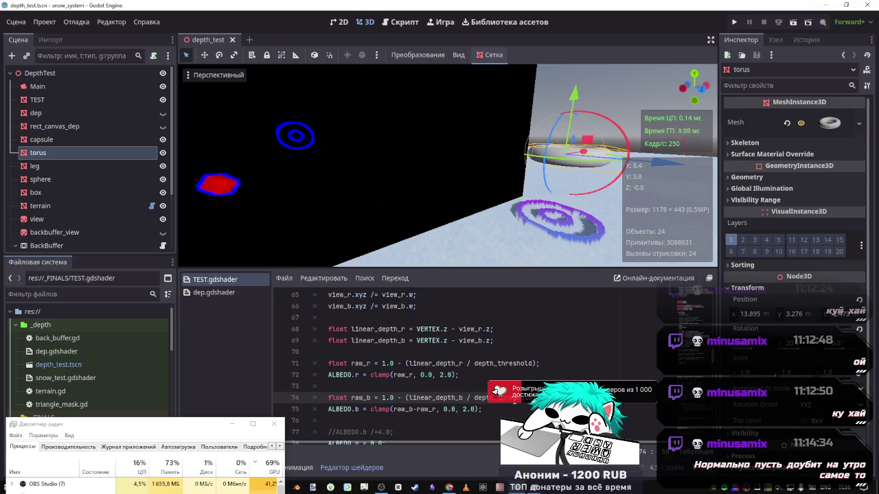
left_click_drag(159, 427, 156, 419)
left_click(481, 386)
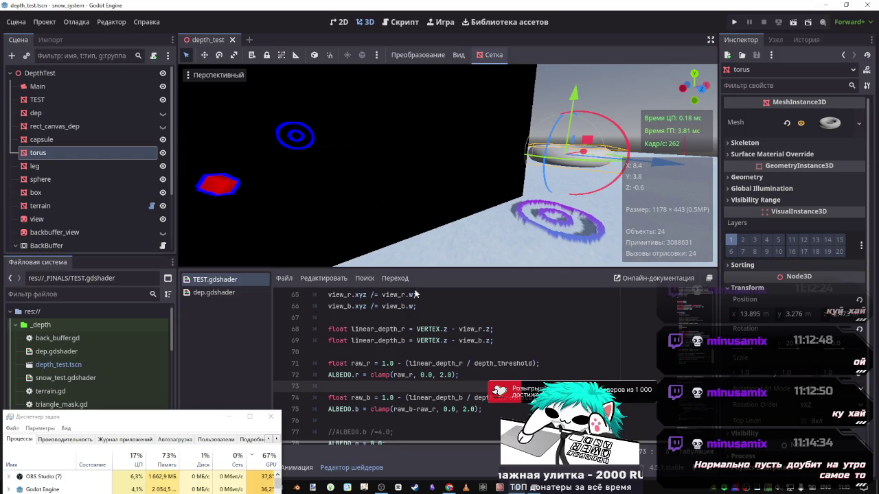
double_click(426, 409)
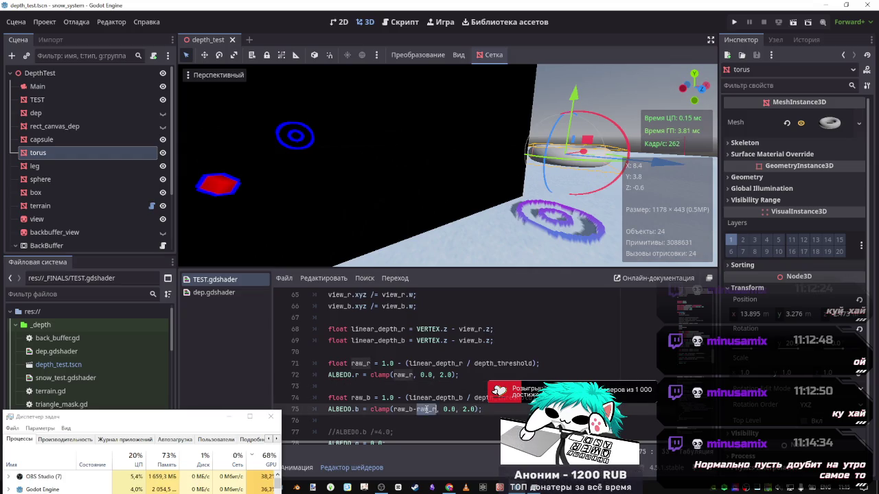
left_click(437, 374)
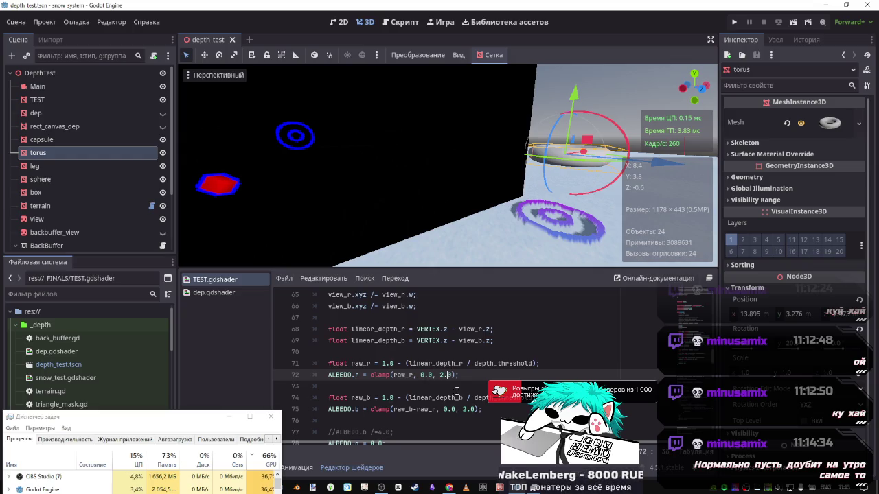
left_click(451, 361)
- Inspect the linear_depth_r and depth_threshold terms on lines 71 and 74
double_click(453, 363)
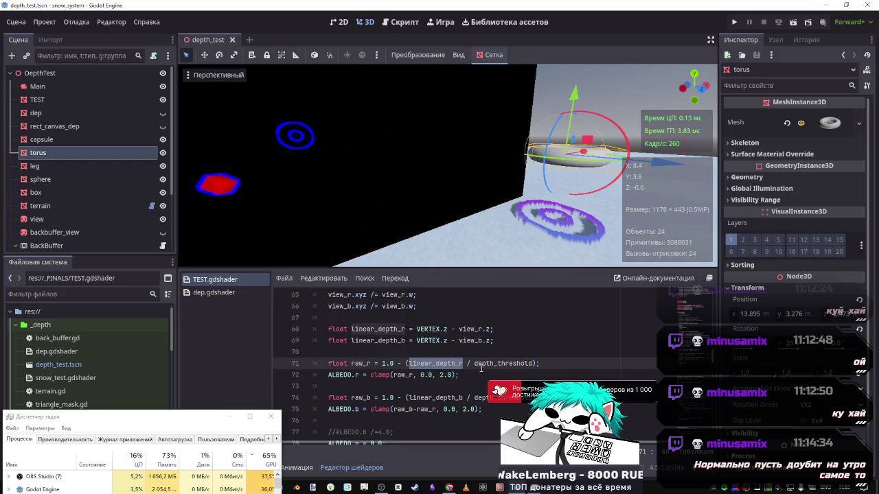
double_click(492, 363)
left_click(453, 398)
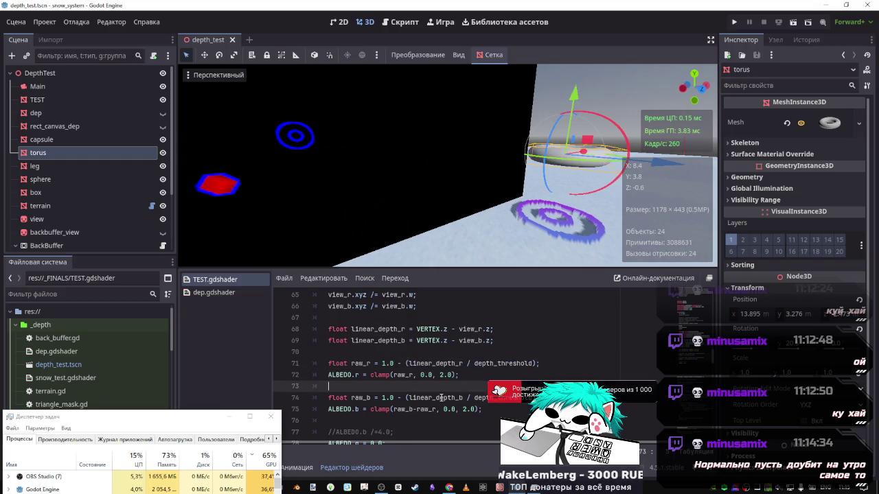
double_click(494, 397)
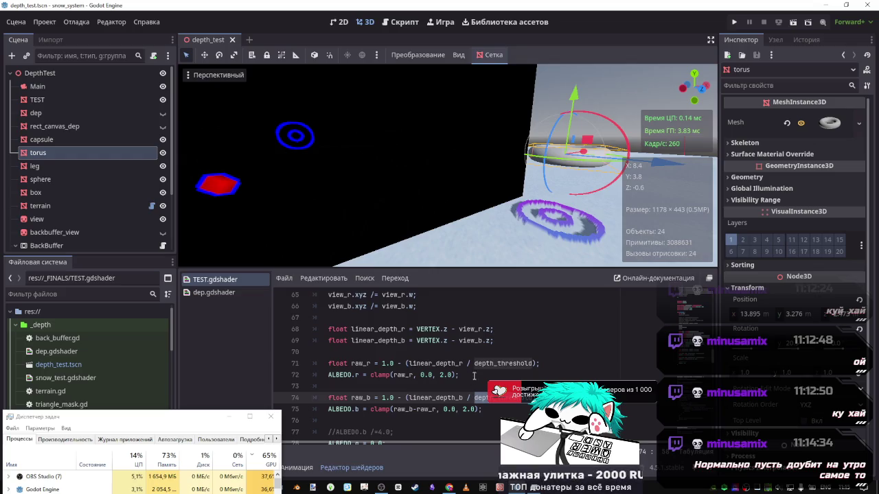
double_click(508, 364)
triple_click(514, 363)
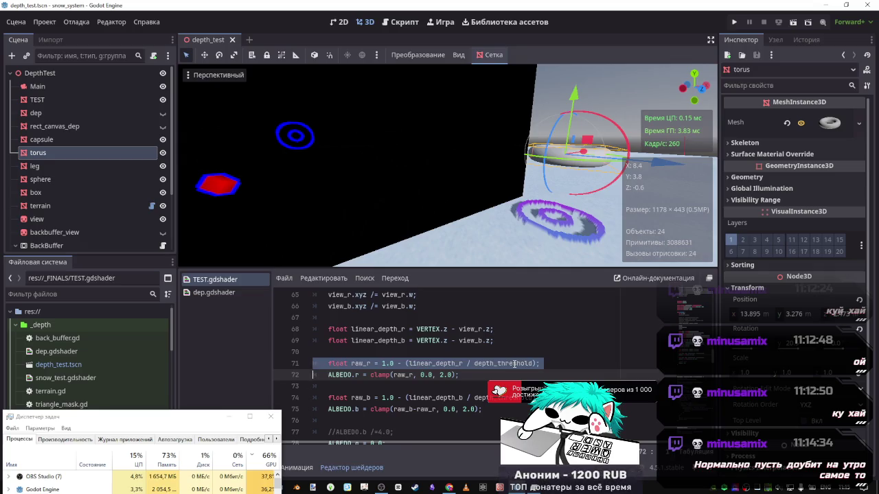
left_click(483, 370)
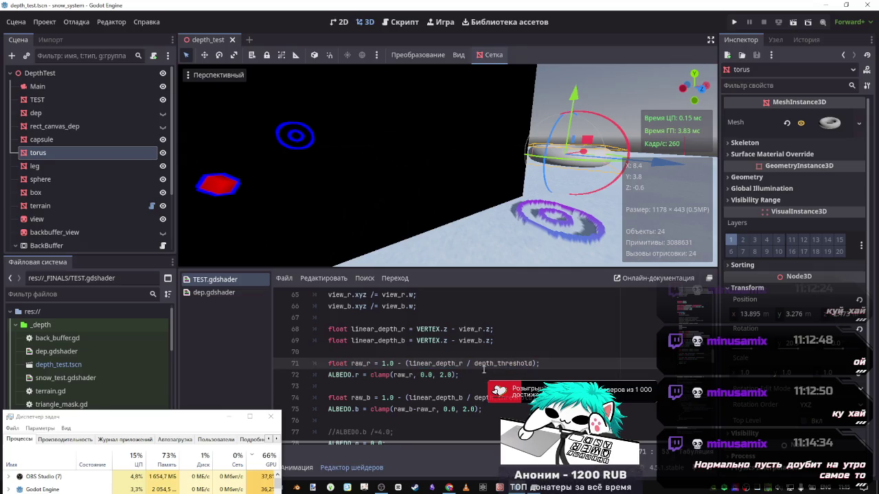
- Try 0.5 instead of 1.0 on line 74, raise the torus, then restore 1.0 and save
left_click(382, 397)
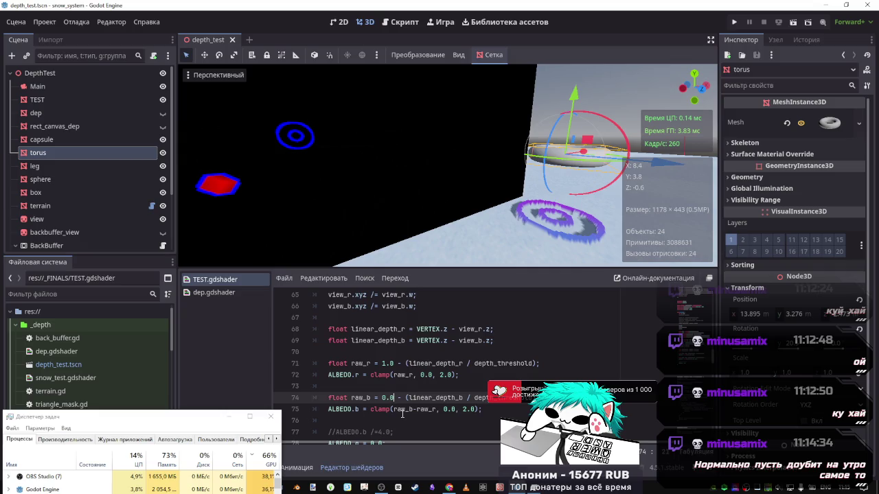
key("Delete")
key("Delete")
key("Delete")
type("0.5")
mouse_move(572, 122)
left_mouse_down()
mouse_move(560, 105)
mouse_move(559, 206)
mouse_move(563, 48)
mouse_move(556, 199)
mouse_move(550, 81)
mouse_move(554, 175)
mouse_move(549, 88)
mouse_move(534, 123)
left_mouse_up()
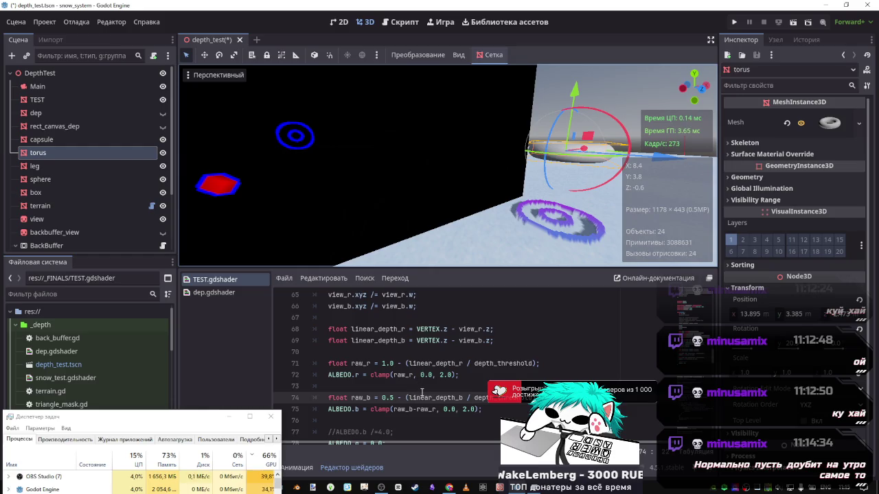
left_click_drag(395, 397, 379, 398)
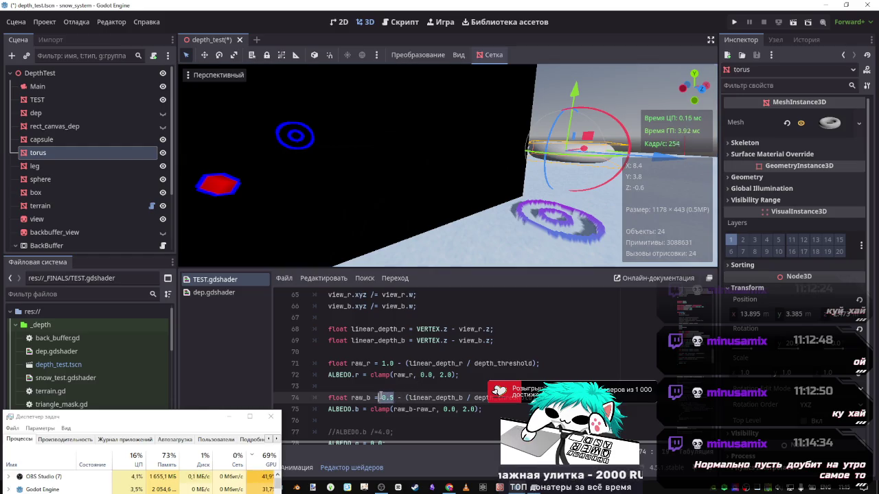
type("1.0")
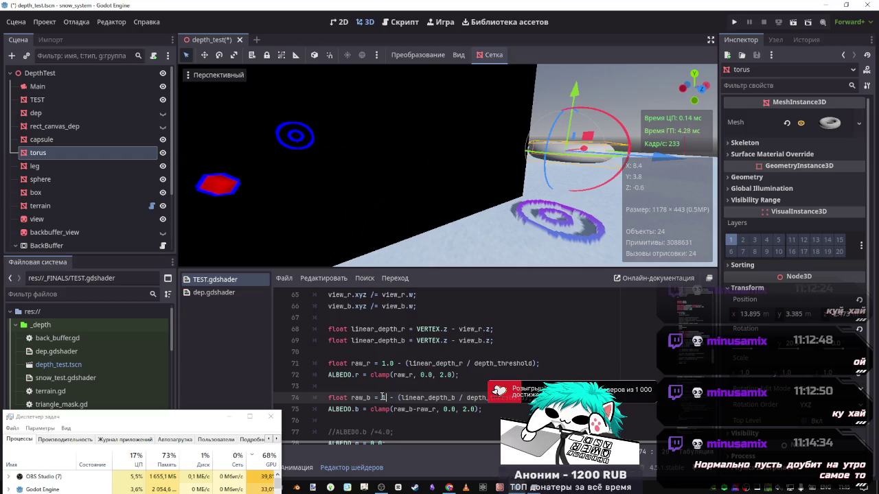
key("ctrl+s")
left_click(410, 409)
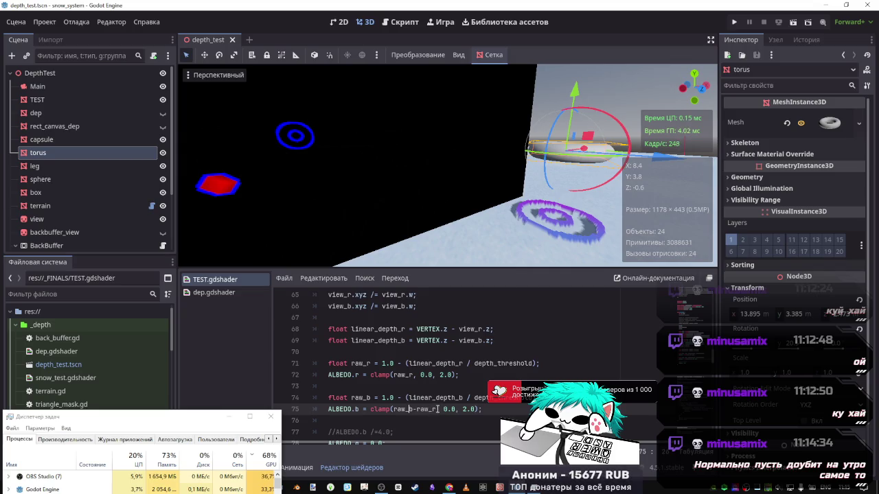
- Test removing the subtracted raw_r from line 75, then restore it
left_click_drag(436, 409, 415, 410)
key("BackSpace")
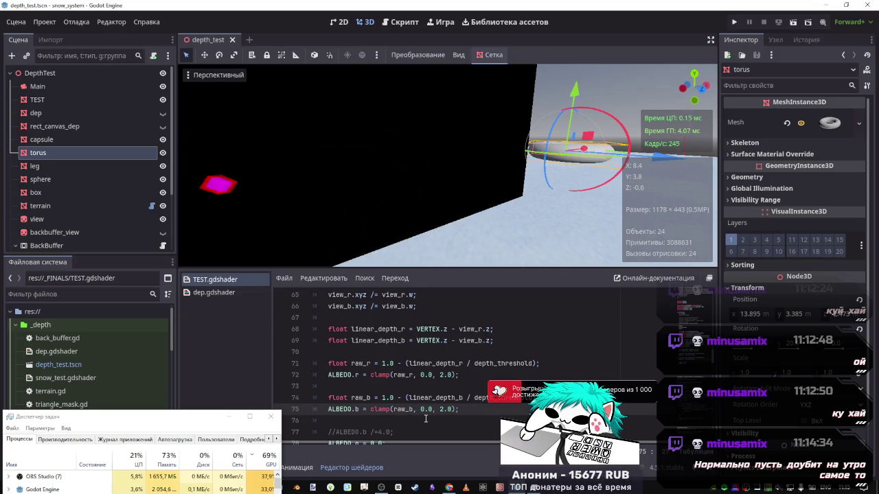
key("ctrl+z")
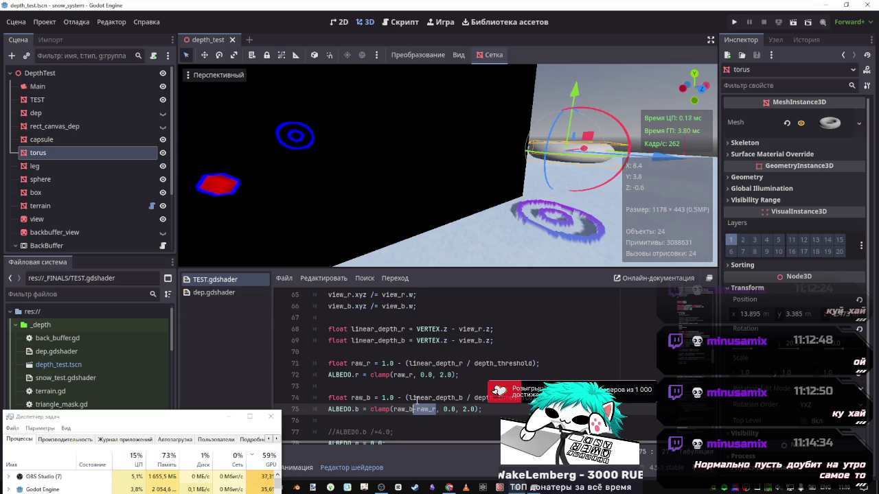
left_click_drag(362, 376, 331, 374)
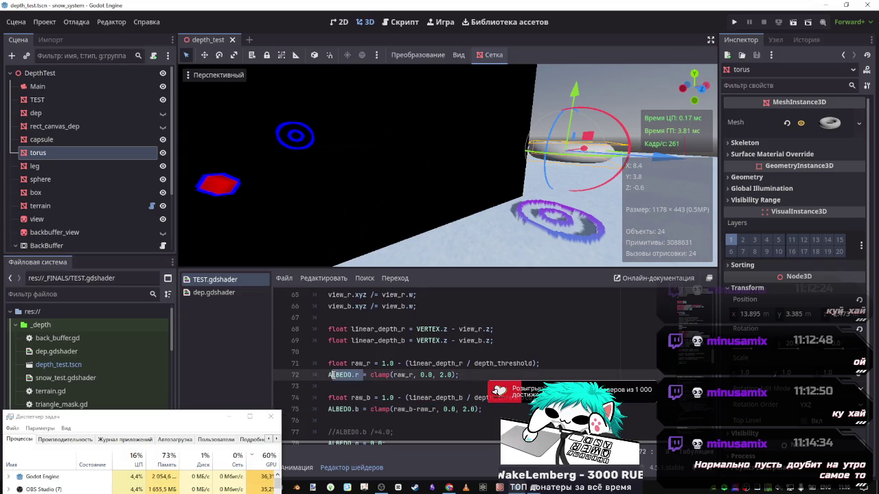
- Prefix line 75's clamp with ALBEDO.b, trying '+' then '-', and save
left_click_drag(359, 409, 326, 409)
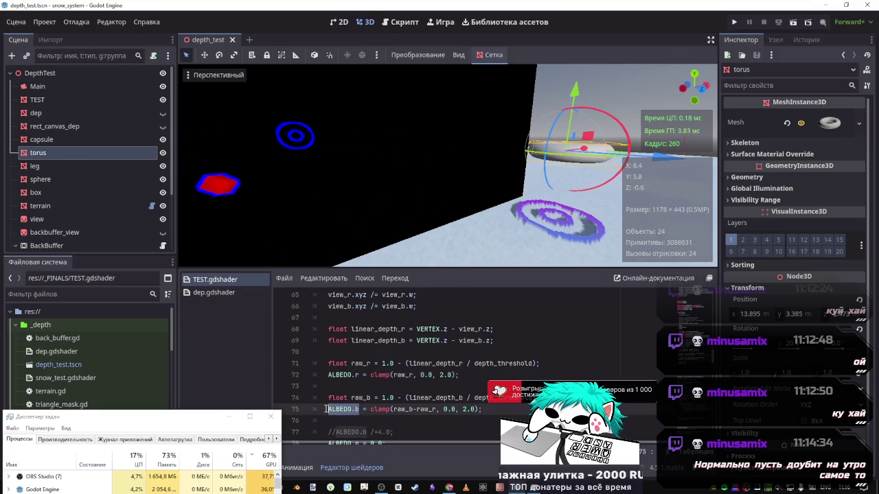
key("ctrl+c")
left_click(366, 410)
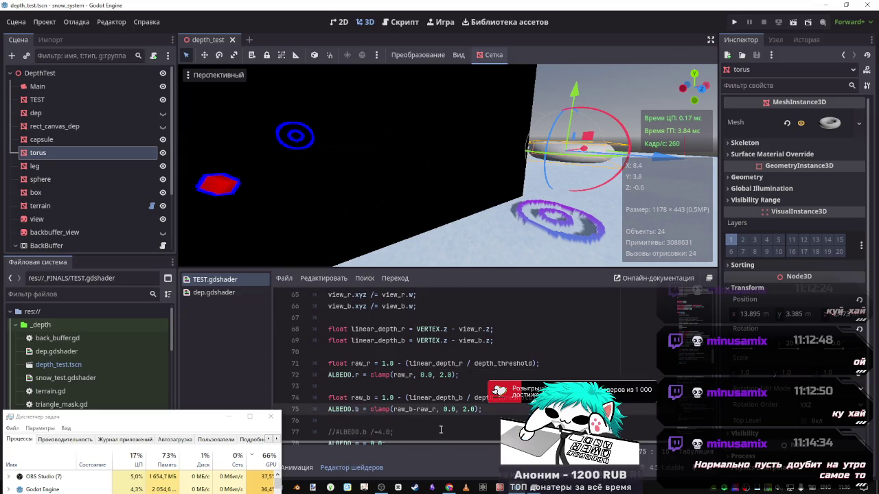
key("ctrl+v")
type("+")
key("ctrl+s")
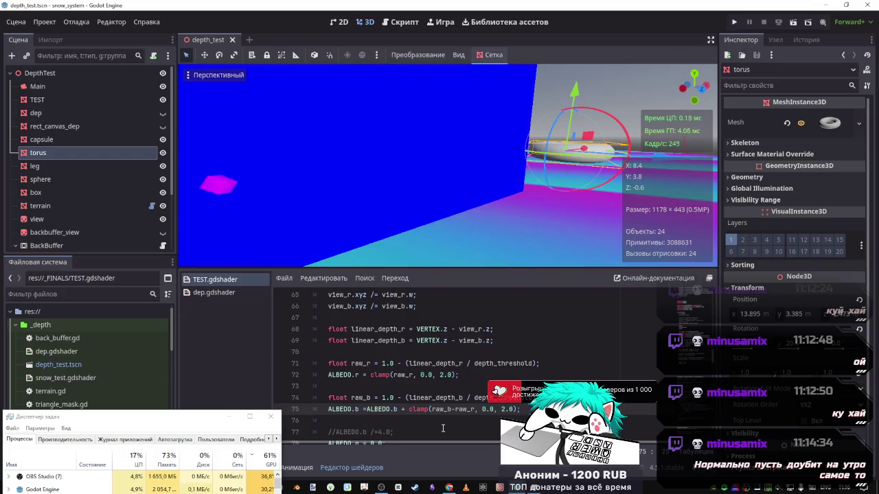
key("BackSpace")
type("-")
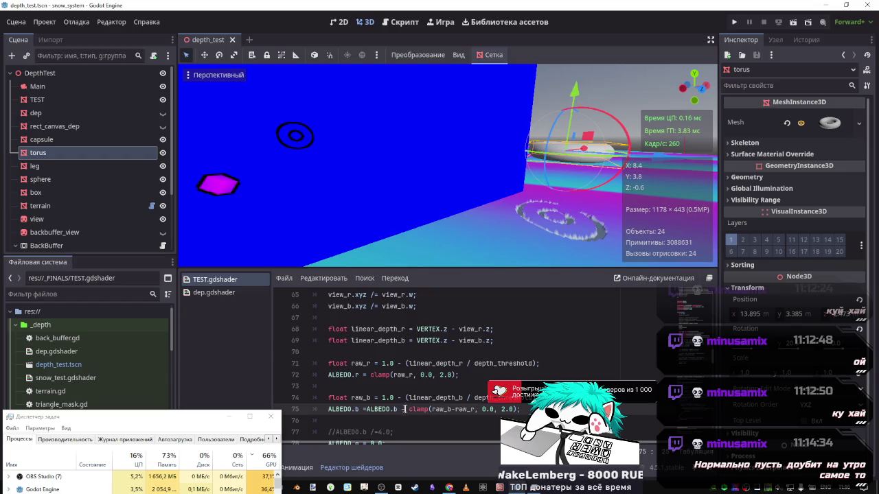
left_click_drag(404, 409, 370, 409)
- Remove the ALBEDO.b prefix on line 75 and append '- ALBEDO.b;' at its end
key("BackSpace")
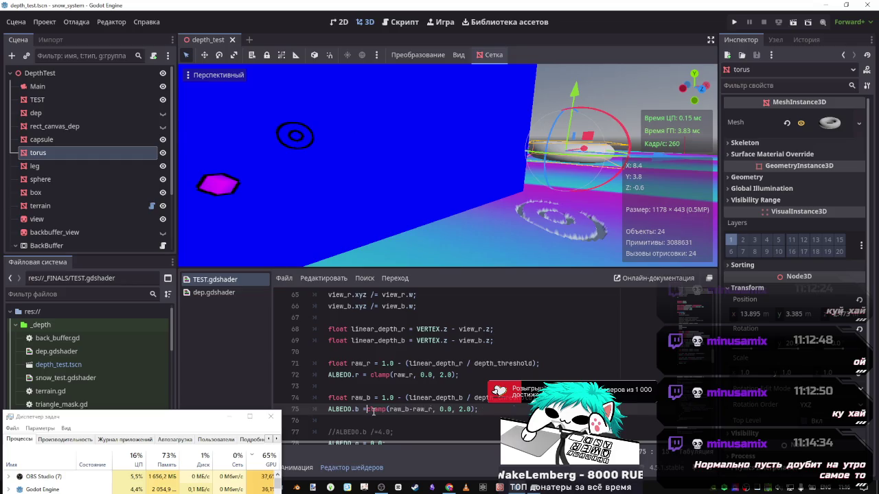
key("ctrl+space")
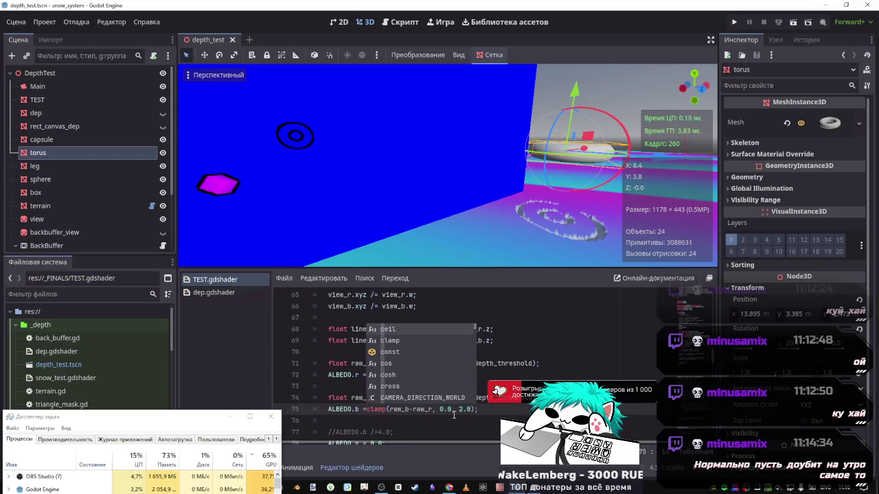
left_click(478, 409)
key("BackSpace")
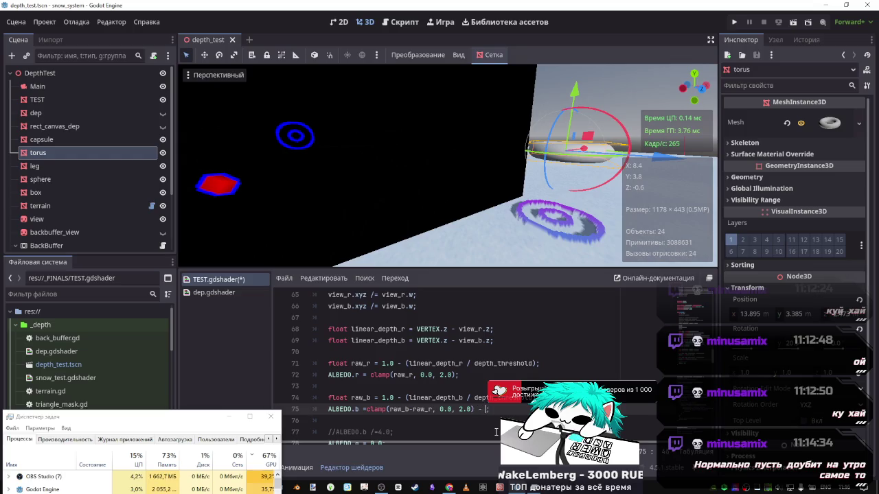
type("- ALBEDO.b;")
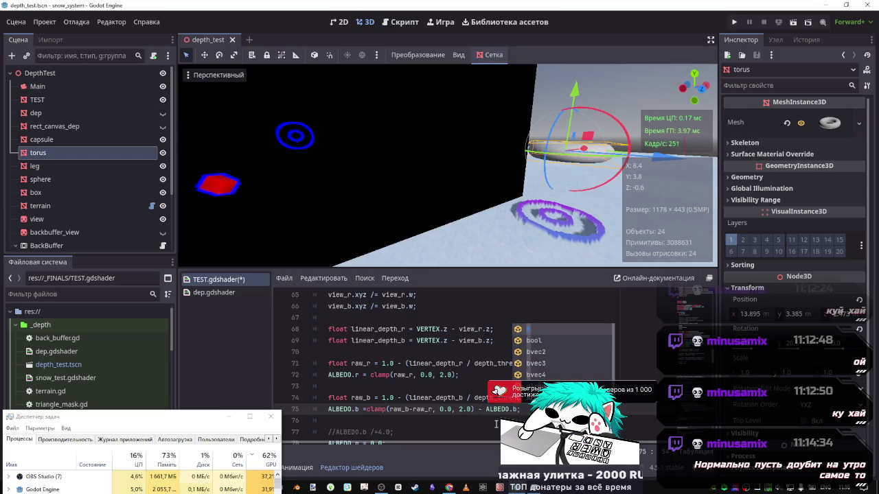
- Change the appended term's channel to alpha, making it '- ALBEDO.a;'
key("BackSpace")
key("BackSpace")
type("e")
key("BackSpace")
type("r")
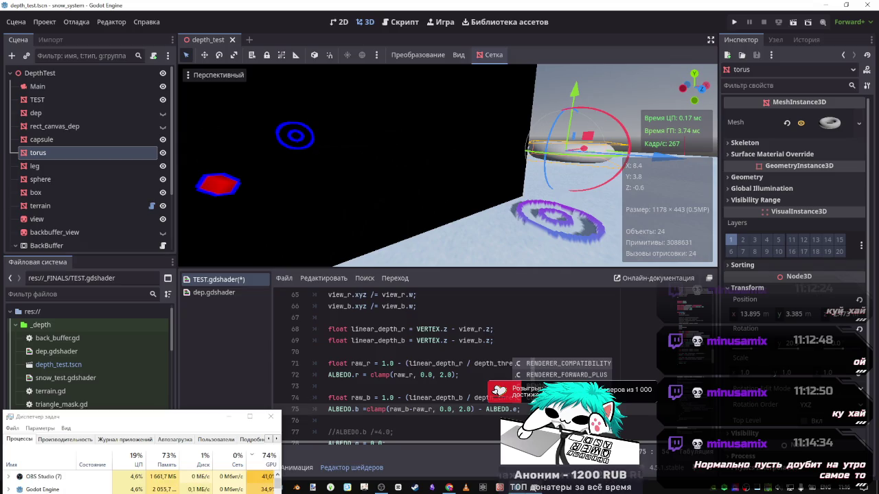
key("BackSpace")
type("a")
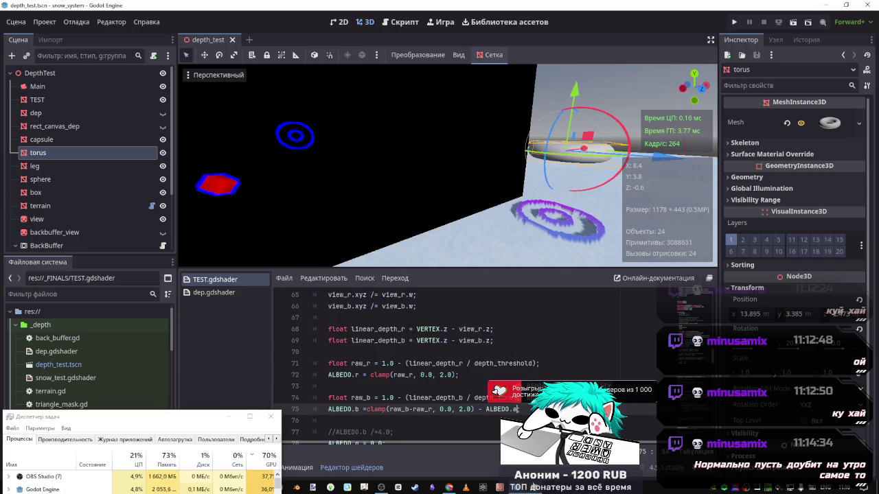
type(";")
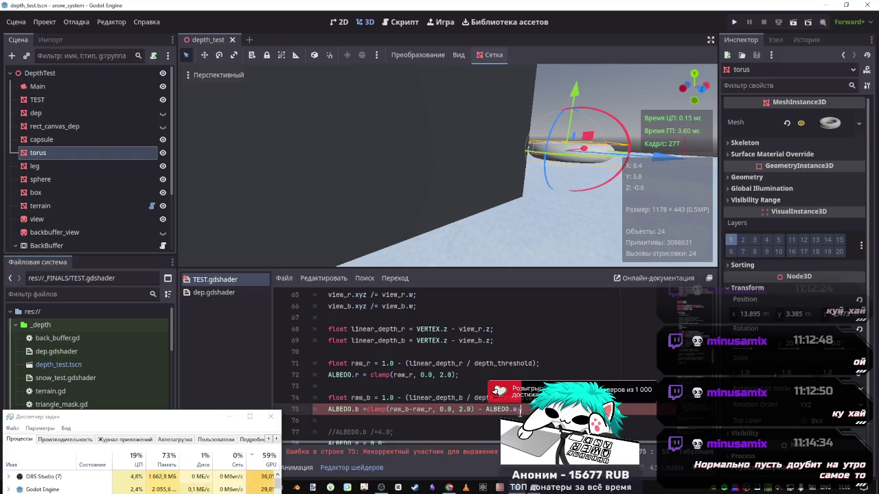
- Delete '- ALBEDO.a' so line 75 reads clamp(raw_b-raw_r, 0.0, 2.0)
double_click(511, 409)
left_click_drag(512, 408, 472, 409)
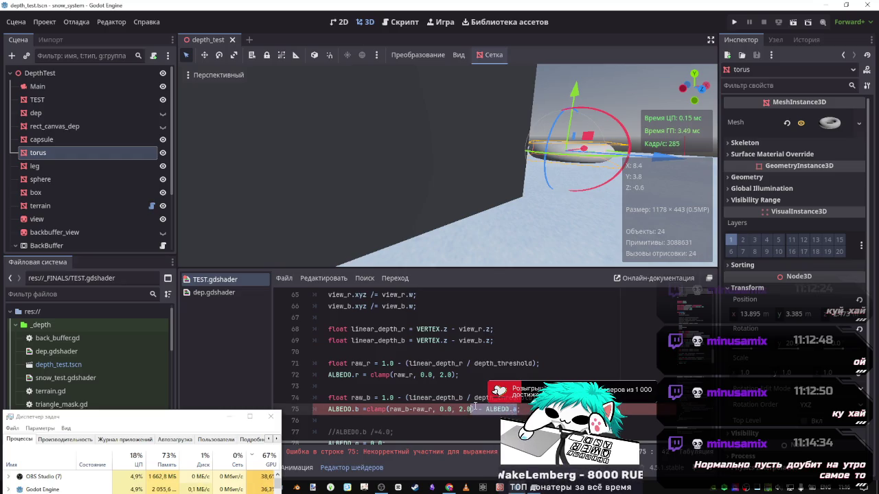
key("BackSpace")
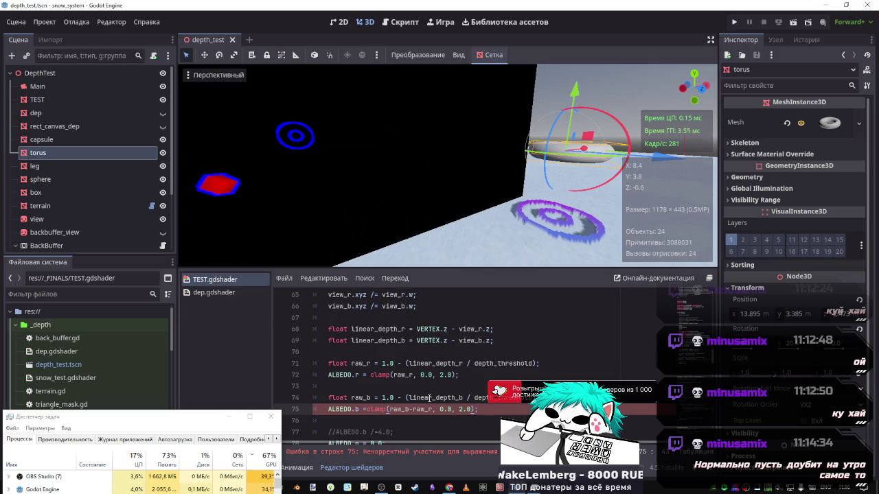
scroll(429, 402, "up", 2)
scroll(428, 391, "up", 3)
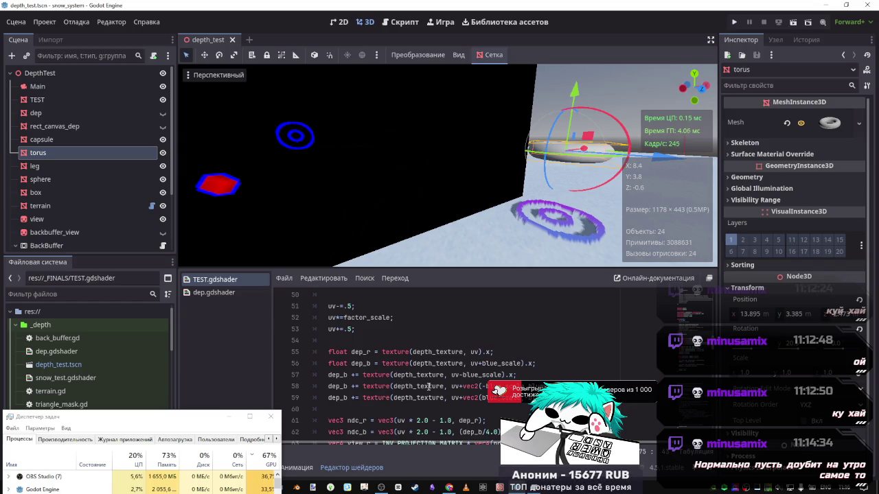
scroll(419, 408, "down", 5)
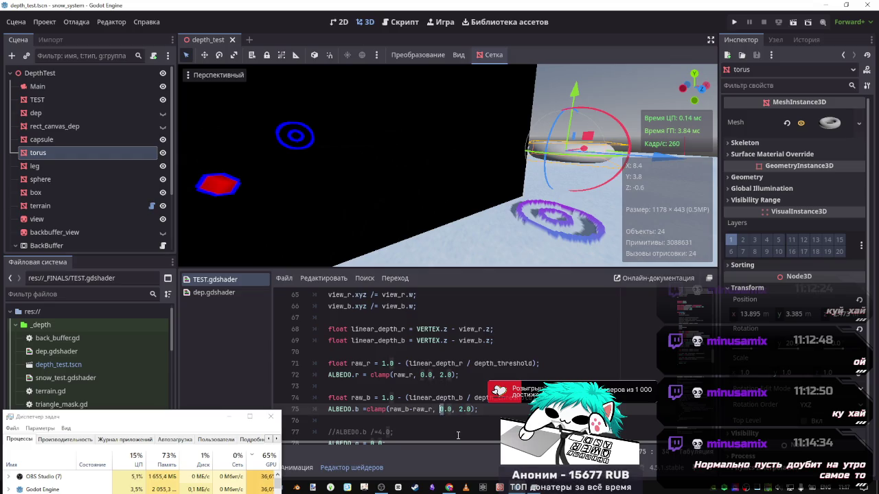
- Preview a -1.0 lower limit on the blue clamp, testing and undoing a torus move
key("Left")
key("ctrl+s")
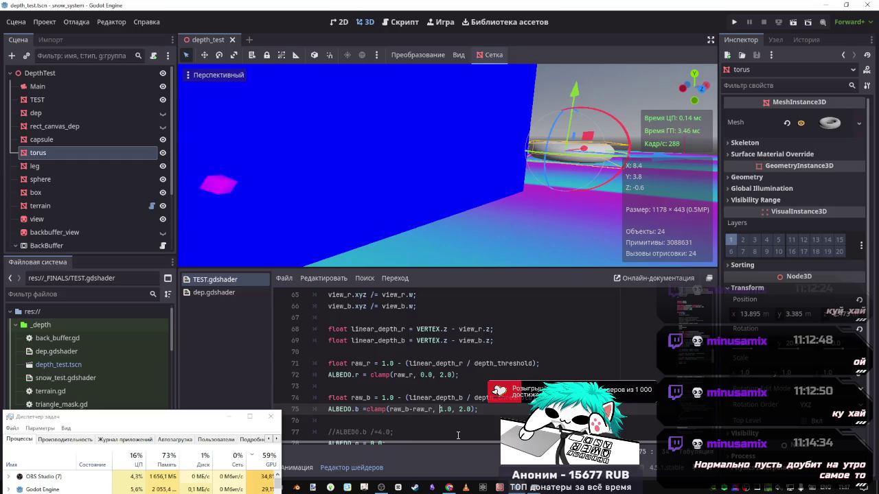
type("-1.")
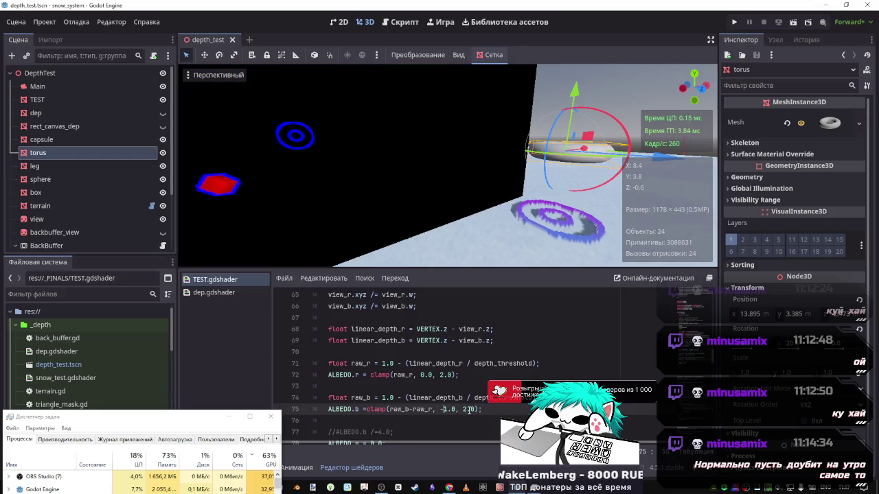
type("0")
key("ctrl+s")
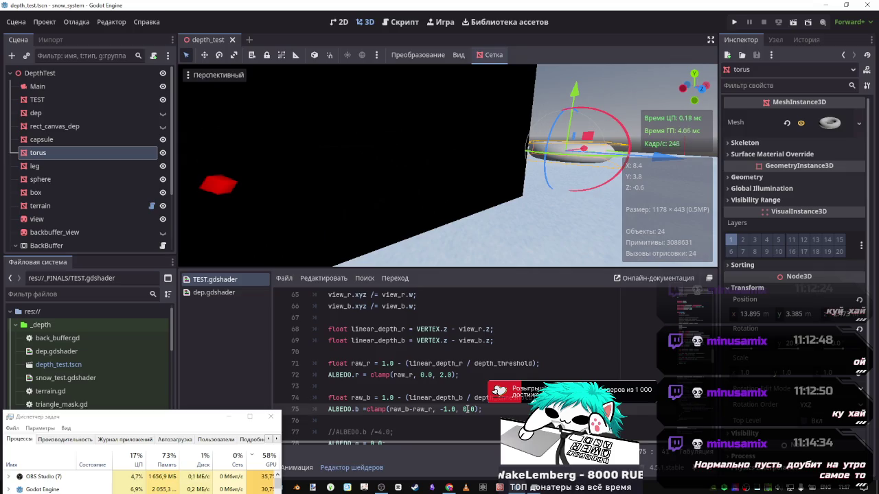
mouse_move(574, 92)
left_mouse_down()
mouse_move(574, 206)
mouse_move(569, 112)
left_mouse_up()
key("ctrl+z")
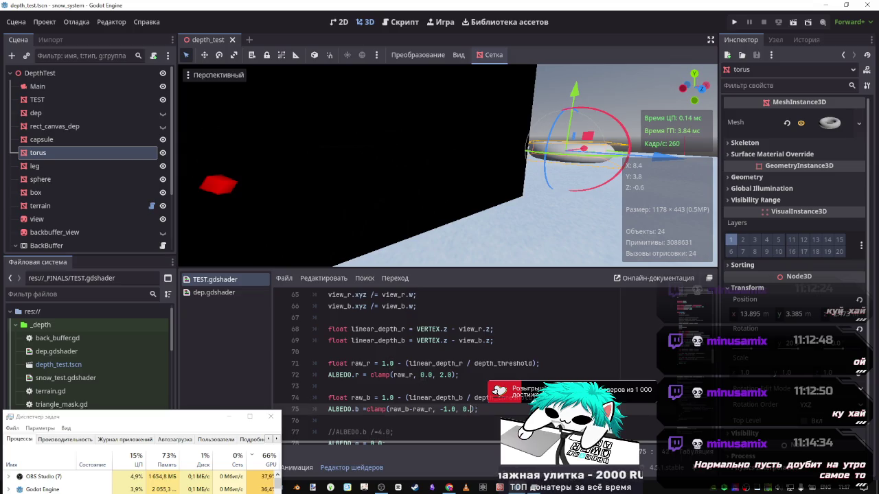
- Preview a 0.5 upper limit on the blue clamp while trying higher torus positions
key("BackSpace")
type("5")
key("ctrl+s")
left_click_drag(585, 95, 580, 65)
left_click_drag(474, 180, 489, 3)
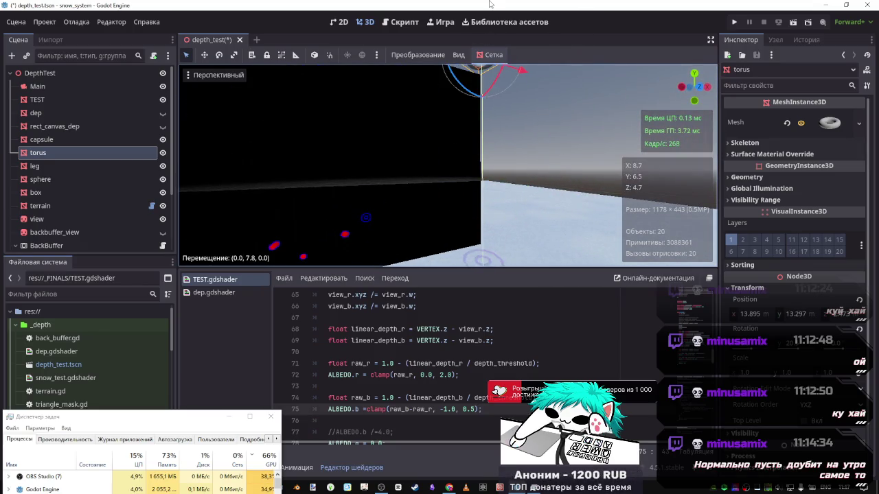
right_click(507, 157)
left_click_drag(446, 165, 429, 151)
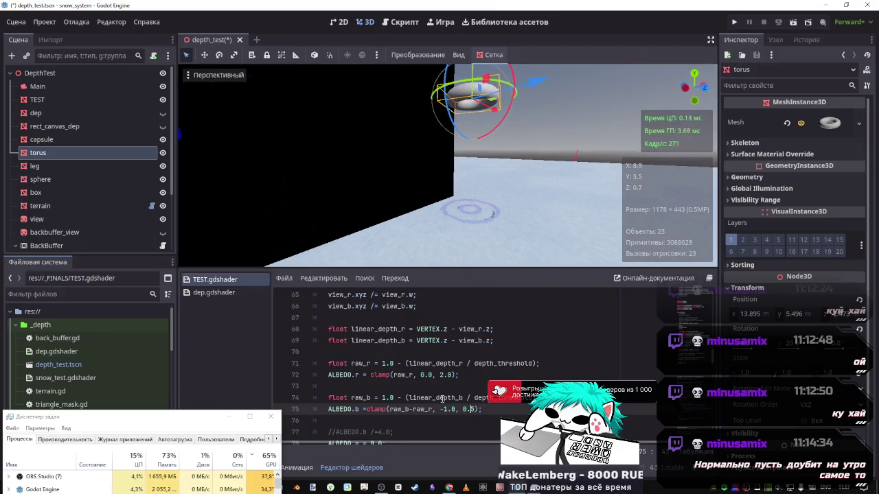
- Restore the blue clamp limits to 0.0, 2.0 and recompile the shader
left_click_drag(460, 375, 414, 375)
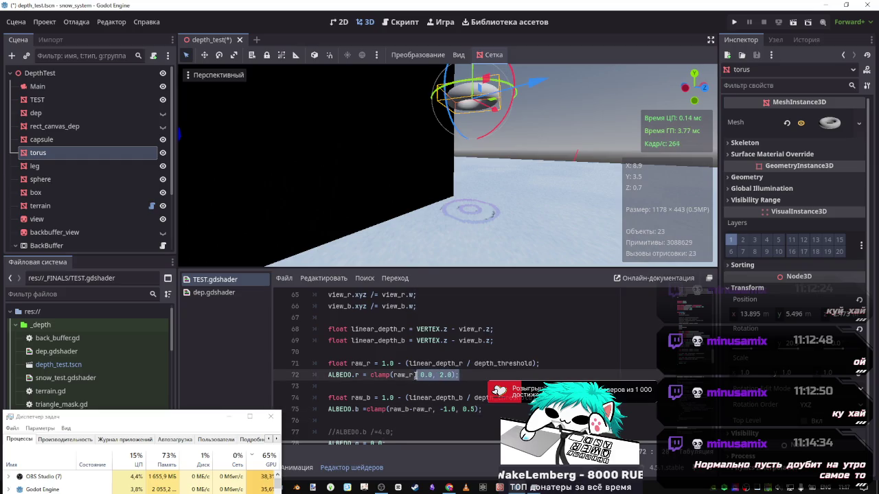
left_click_drag(483, 409, 436, 410)
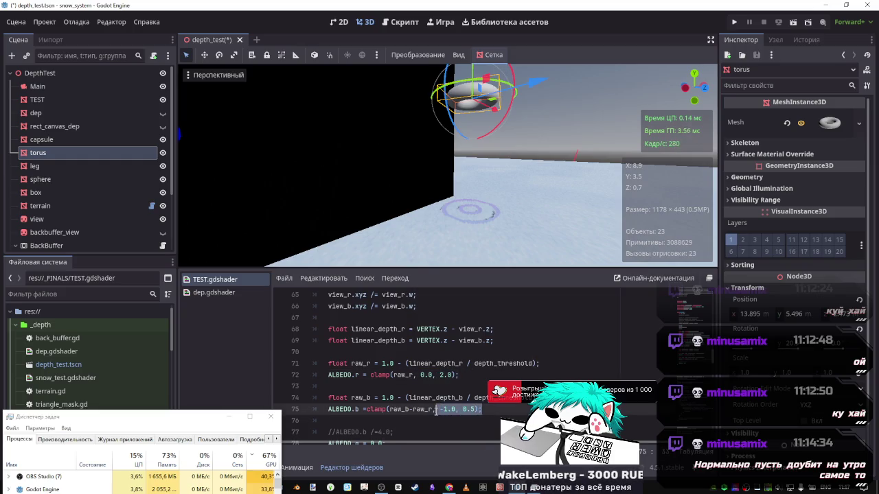
key("ctrl+v")
key("ctrl+s")
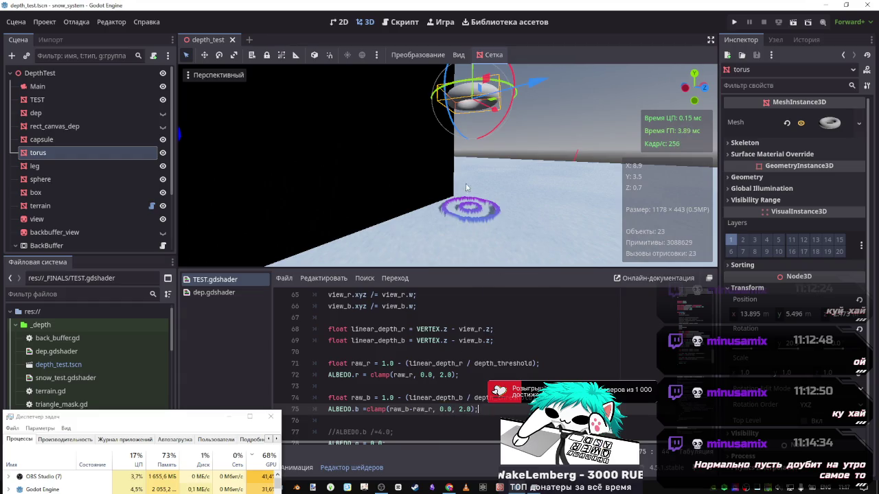
- Reposition the torus to about Y 3.05 above the floor
left_click_drag(466, 187, 442, 242)
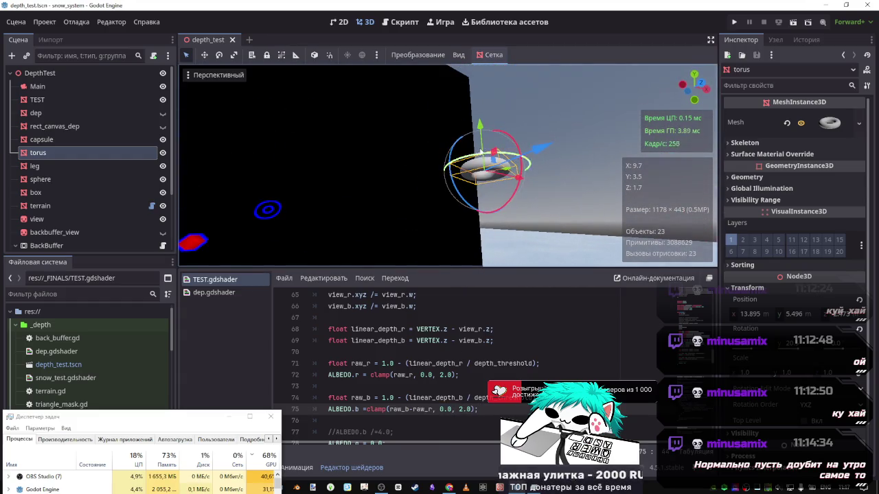
mouse_move(479, 127)
left_mouse_down()
mouse_move(473, 179)
mouse_move(511, 197)
left_mouse_up()
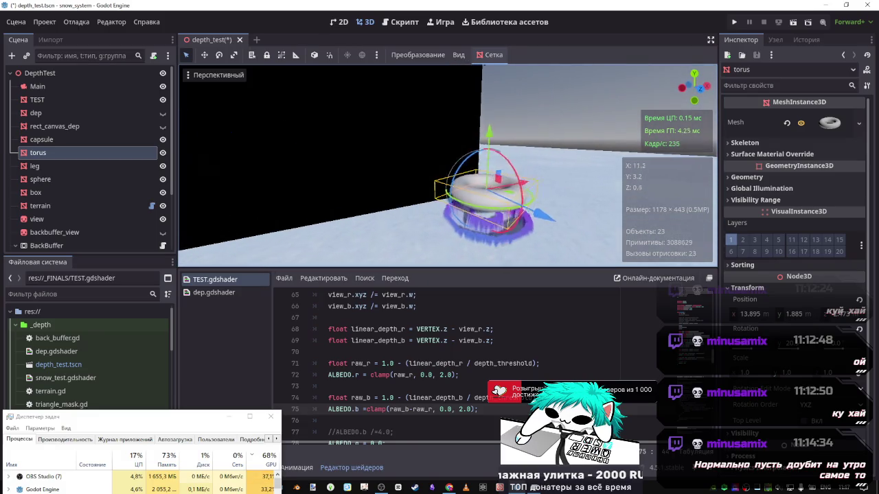
mouse_move(518, 155)
left_mouse_down()
mouse_move(518, 94)
mouse_move(518, 103)
left_mouse_up()
left_click(423, 398)
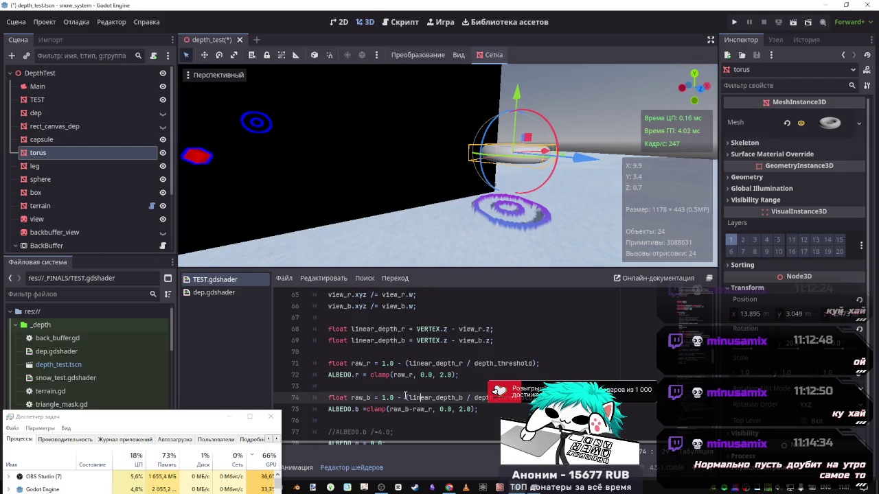
- Insert linear_depth_r before linear_depth_b on line 74 and preview it with the torus
double_click(447, 363)
left_click_drag(463, 363, 438, 363)
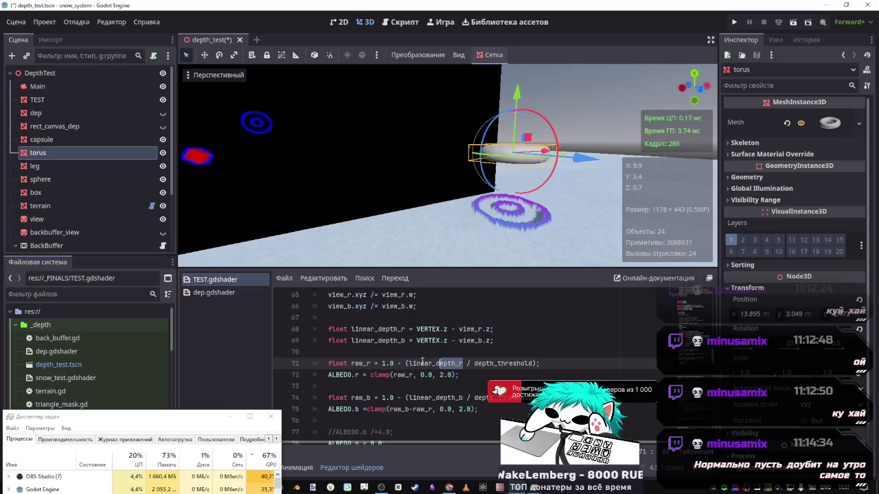
double_click(421, 364)
key("ctrl+c")
left_click(409, 397)
key("ctrl+v")
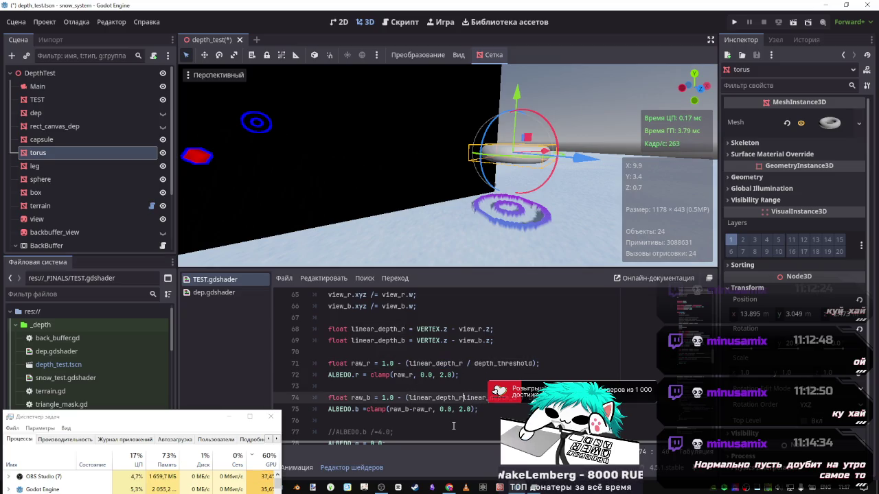
key("ctrl+s")
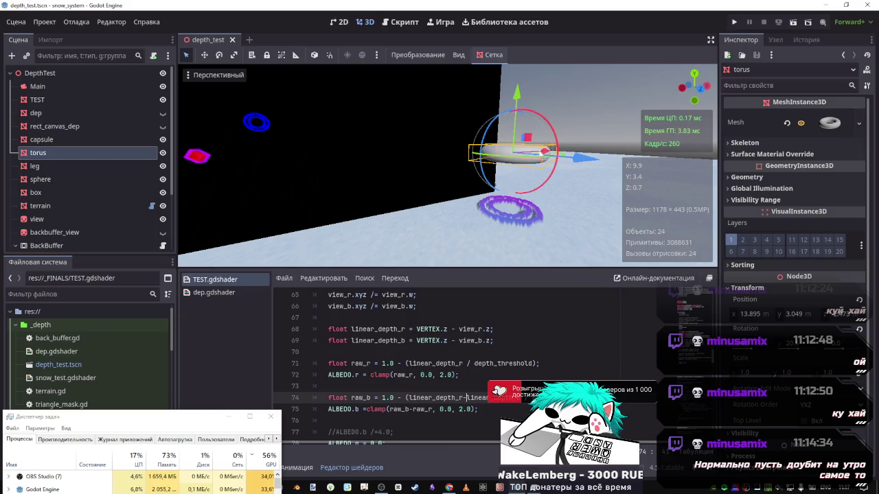
mouse_move(516, 97)
left_mouse_down()
mouse_move(529, 27)
mouse_move(518, 139)
mouse_move(519, 75)
left_mouse_up()
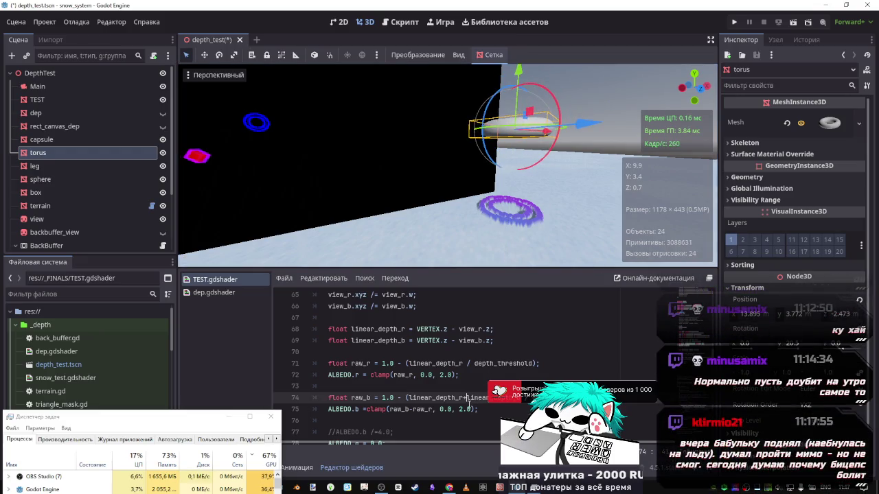
- Swap the minus for a plus between the depth terms, then begin removing linear_depth_r
key("ctrl+s")
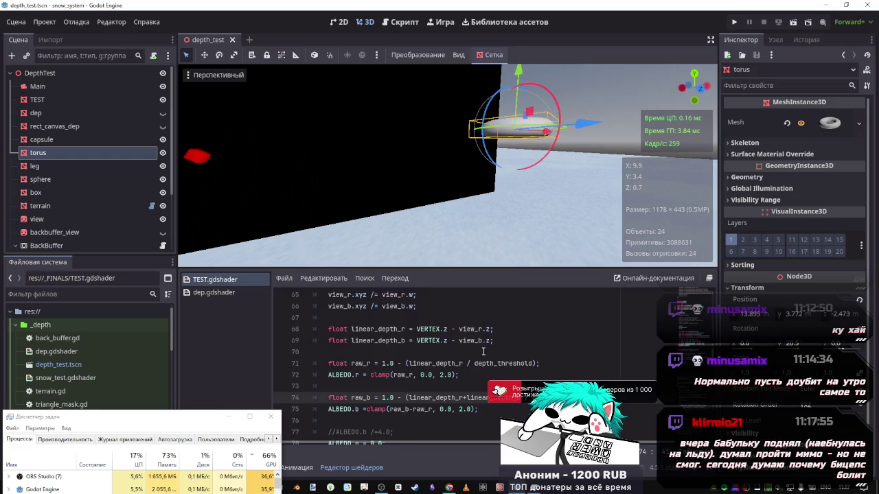
key("BackSpace")
type("+")
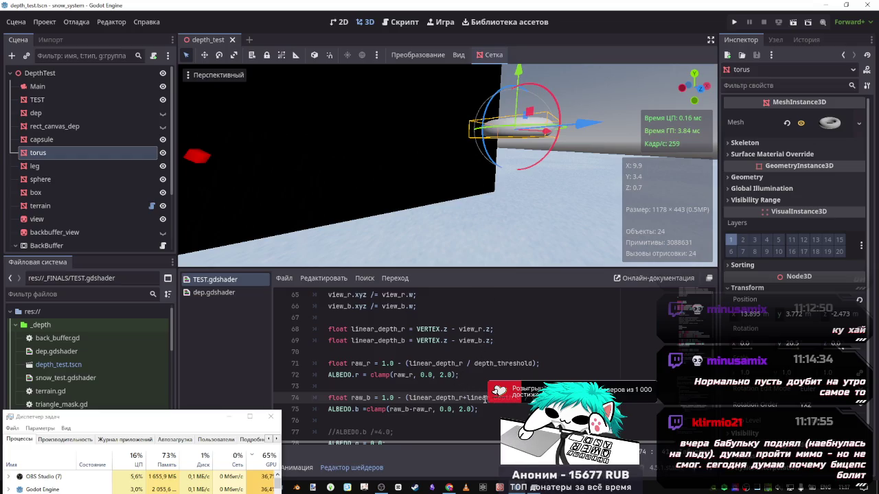
key("BackSpace")
key("BackSpace")
key("BackSpace")
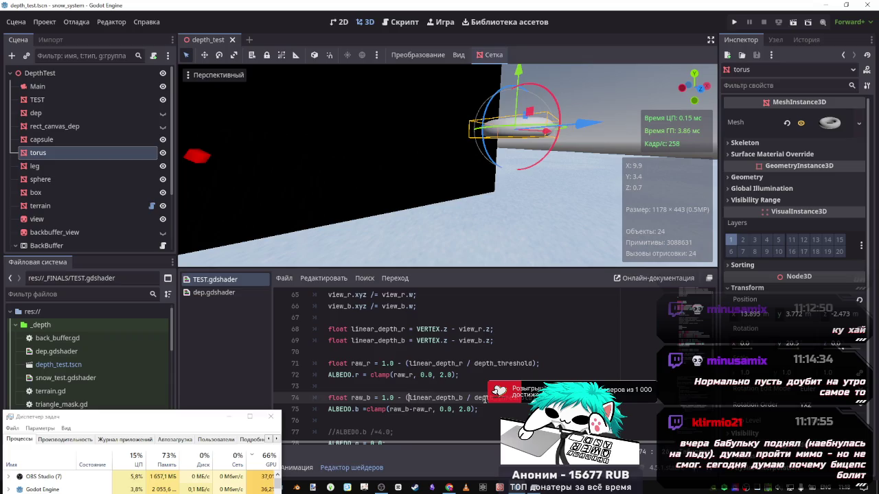
key("BackSpace")
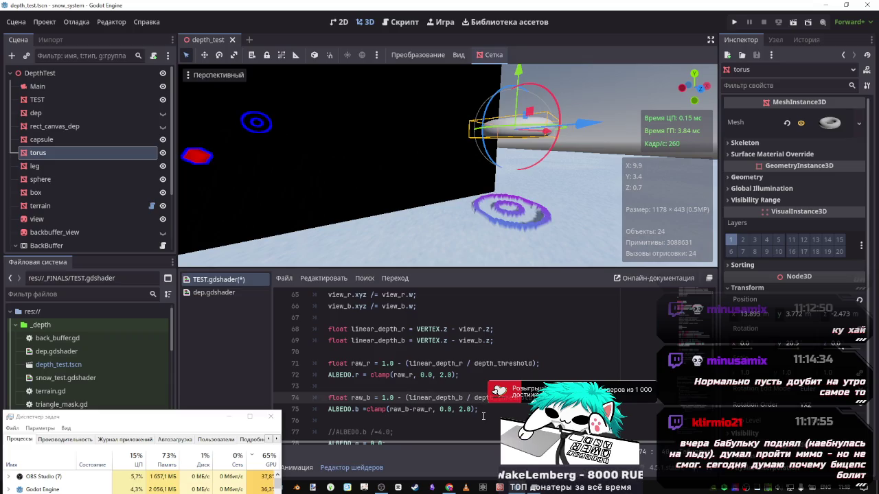
- Restore line 74 to use only linear_depth_b, save, and move the torus to about Y 2.89
key("ctrl+s")
key("ctrl+BackSpace")
key("ctrl+s")
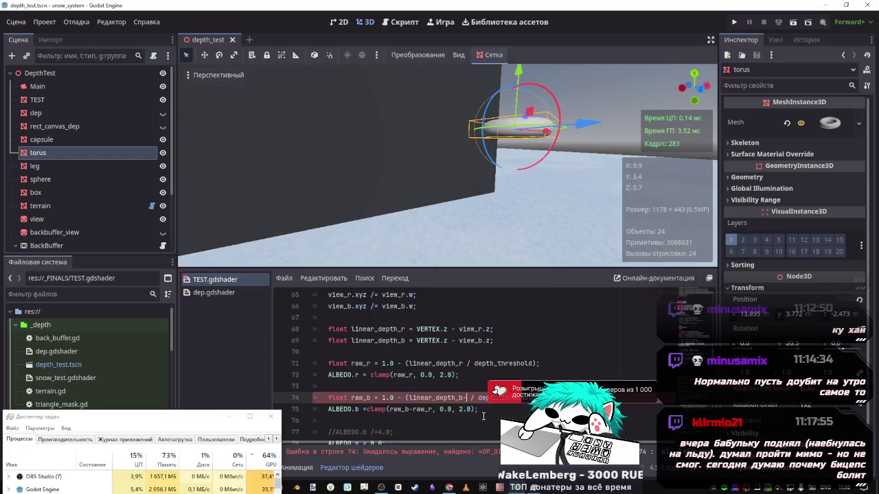
key("BackSpace")
type("b")
key("ctrl+s")
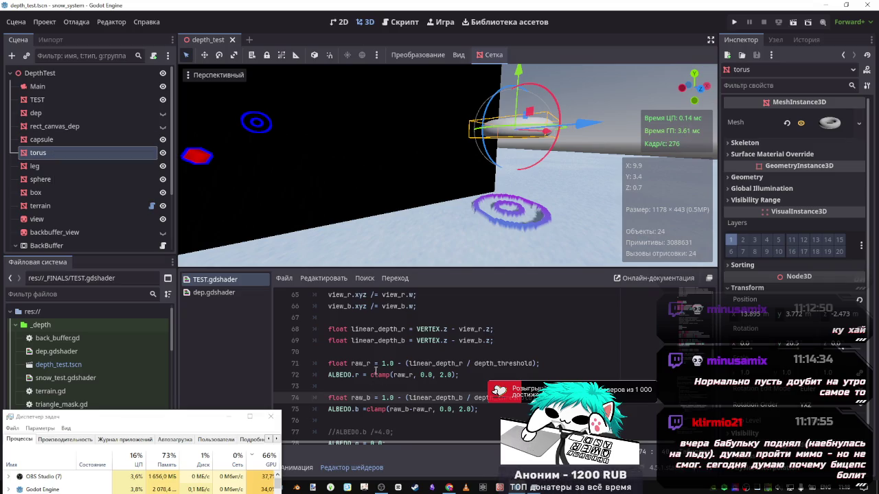
mouse_move(367, 364)
left_mouse_down()
mouse_move(443, 398)
mouse_move(412, 376)
mouse_move(394, 380)
left_mouse_up()
mouse_move(519, 73)
left_mouse_down()
mouse_move(519, 64)
mouse_move(515, 188)
mouse_move(508, 168)
mouse_move(484, 214)
left_mouse_up()
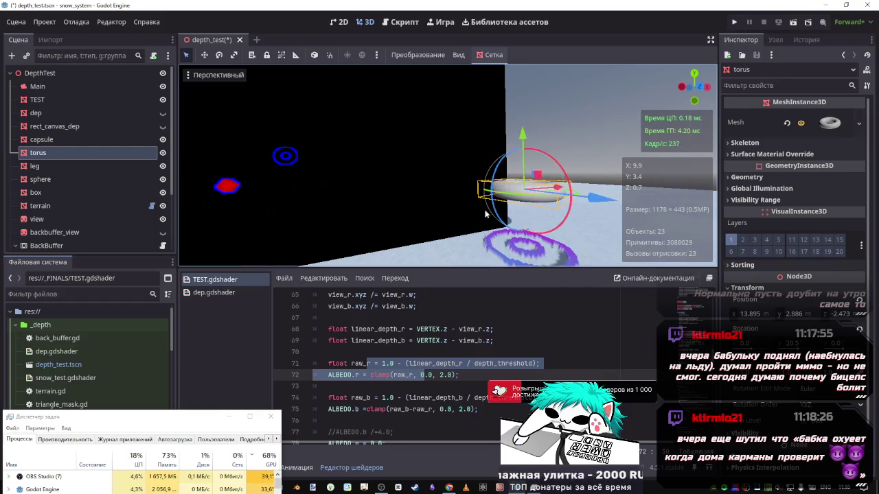
- Replace dep_b/4 in line 62's ndc_b calculation with plain dep_b
scroll(515, 405, "up", 3)
scroll(515, 405, "down", 1)
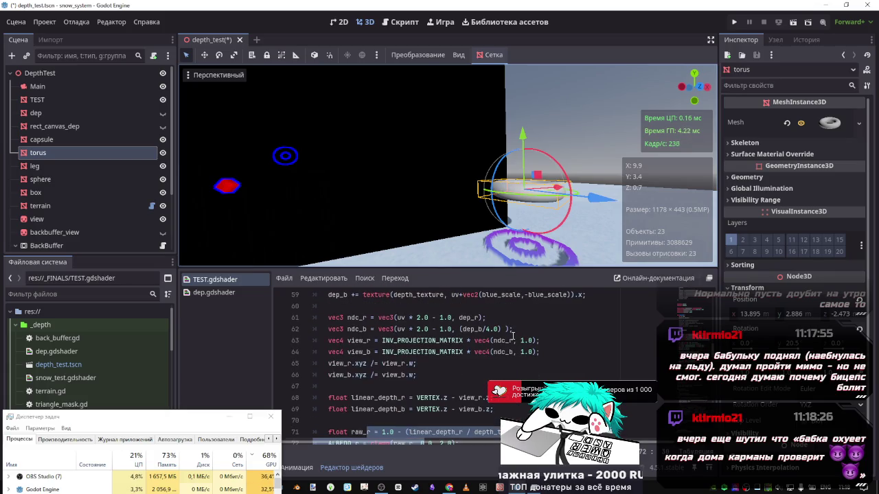
scroll(512, 335, "up", 2)
scroll(501, 350, "down", 3)
scroll(486, 374, "up", 4)
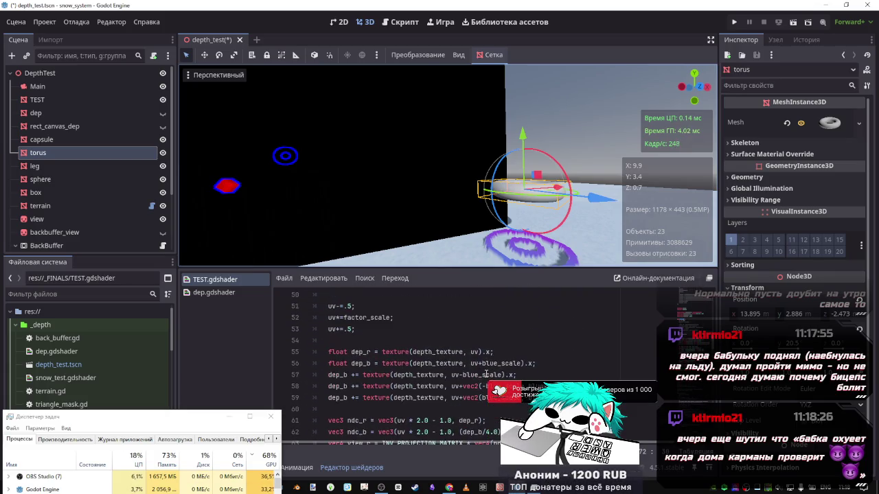
scroll(486, 374, "down", 1)
scroll(459, 360, "down", 1)
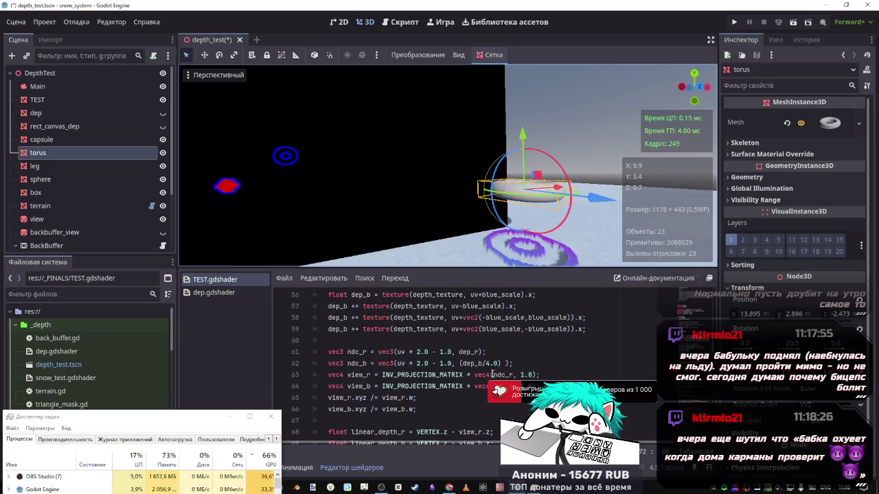
scroll(492, 371, "up", 1)
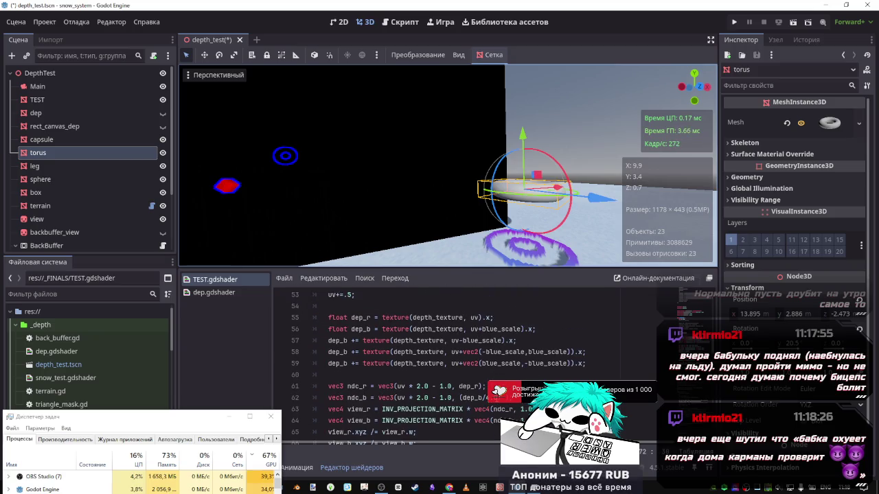
double_click(466, 398)
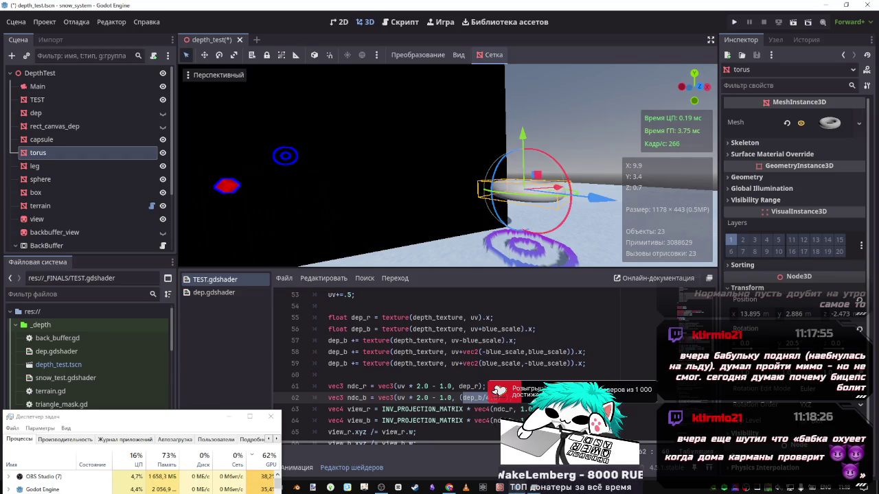
key("BackSpace")
type("dep-b")
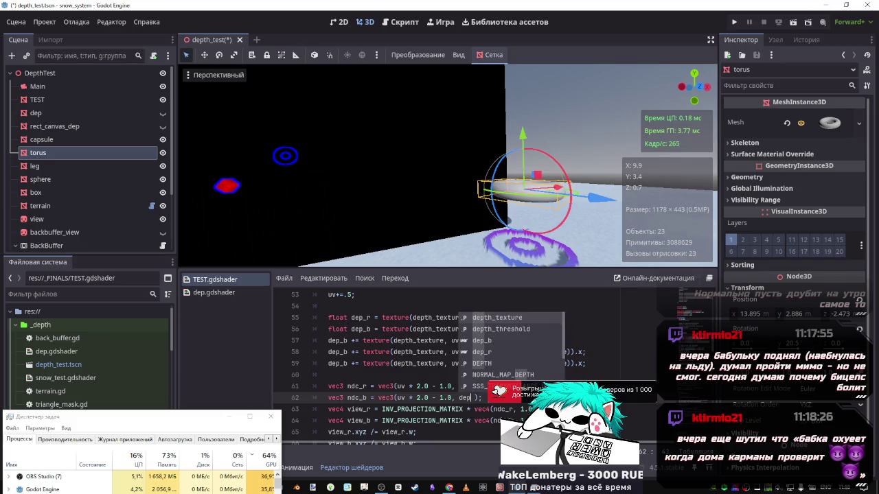
key("BackSpace")
key("BackSpace")
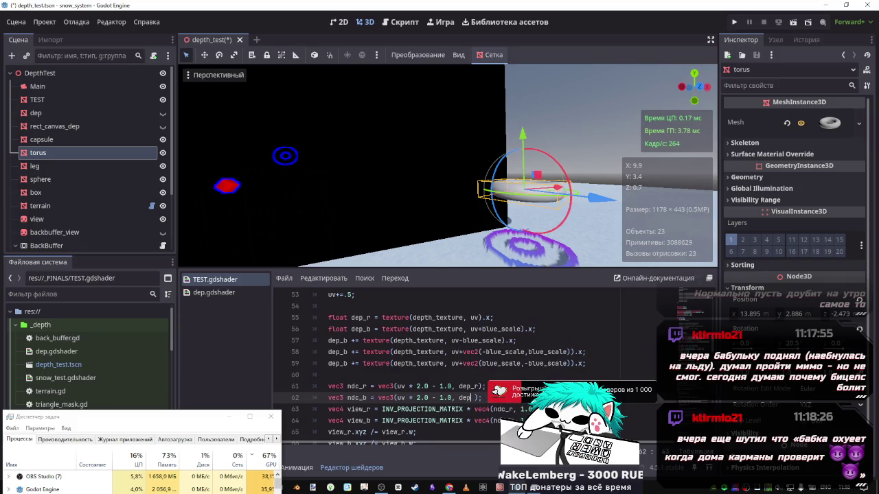
left_click(377, 374)
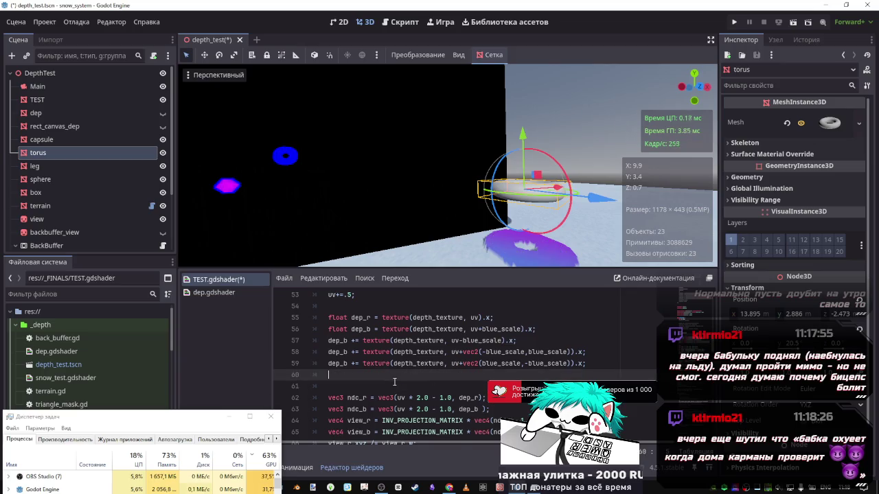
- Add a 'dep_b/4.0;' statement on line 60 and save
key("Return")
key("Return")
key("Up")
type("dep_b/4.0")
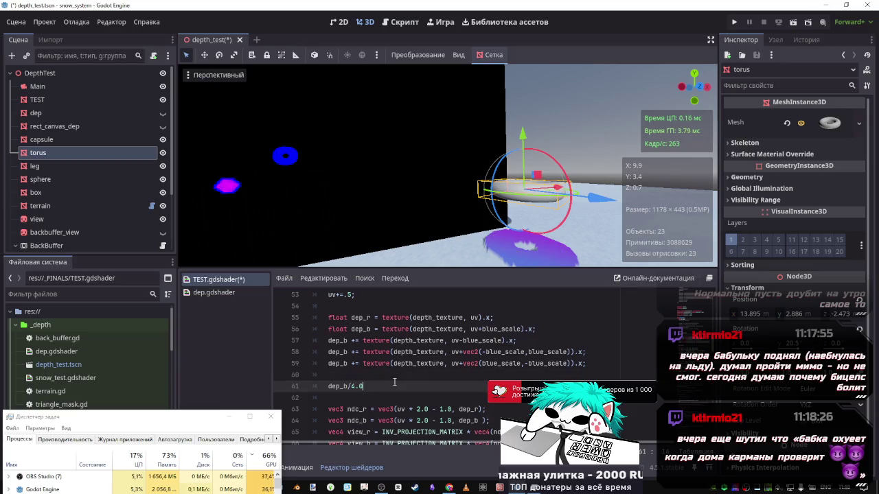
left_click(340, 376)
key("BackSpace")
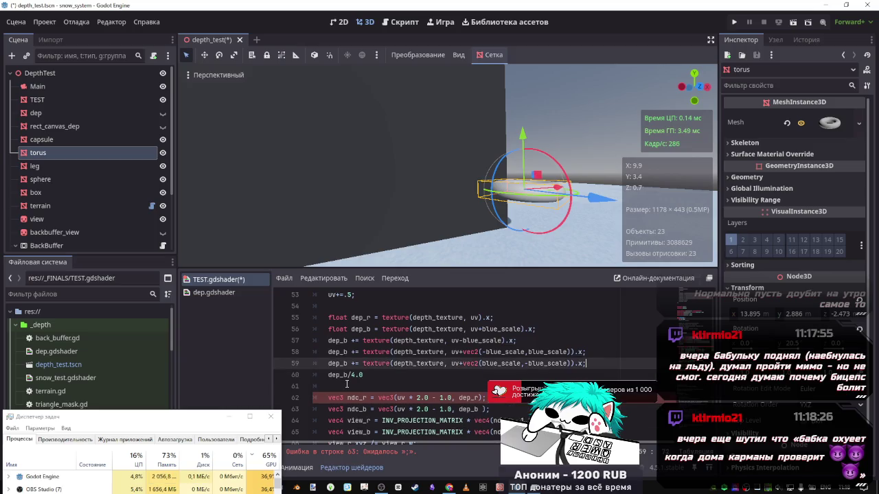
left_click(373, 374)
type(";")
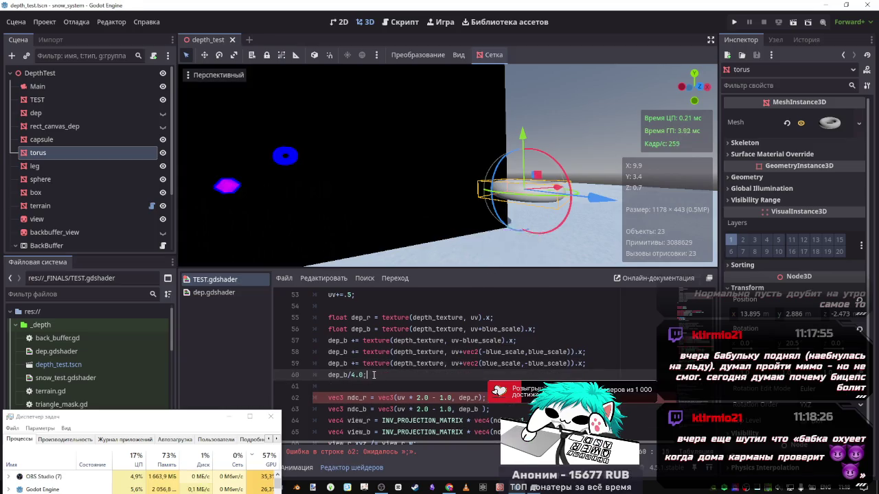
key("ctrl+s")
- Make line 60 the in-place division dep_b/=4.0, save, and readjust the torus height
mouse_move(523, 145)
left_mouse_down()
mouse_move(524, 87)
mouse_move(525, 124)
left_mouse_up()
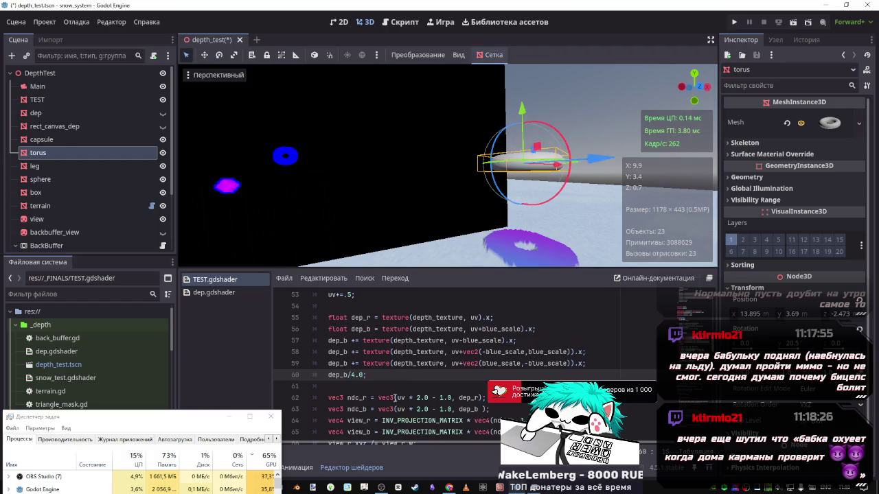
left_click(351, 374)
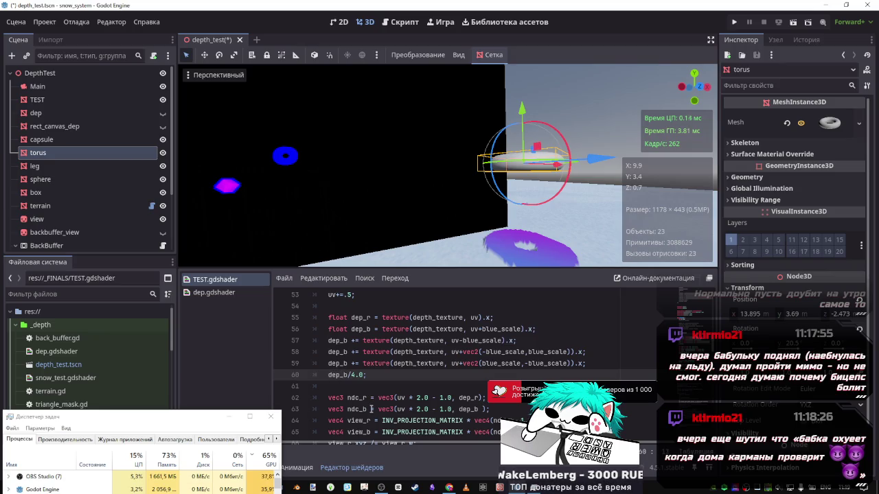
type("=")
key("ctrl+s")
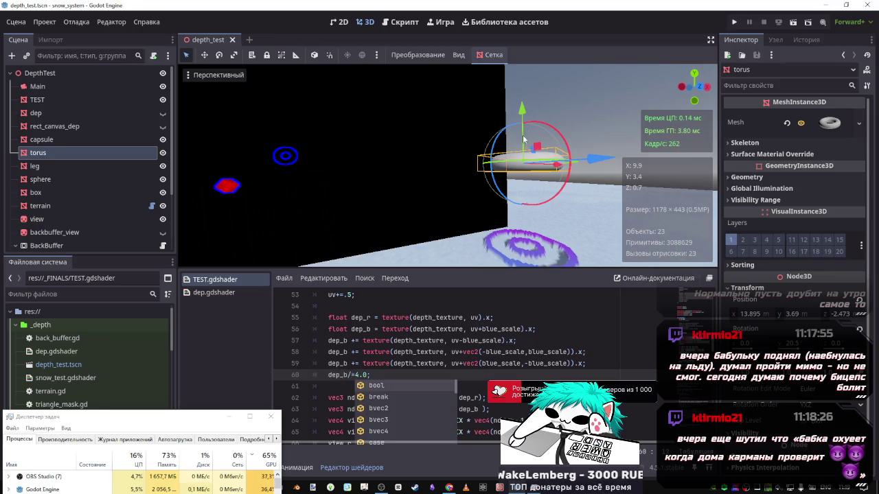
left_click_drag(523, 137, 492, 230)
key("Escape")
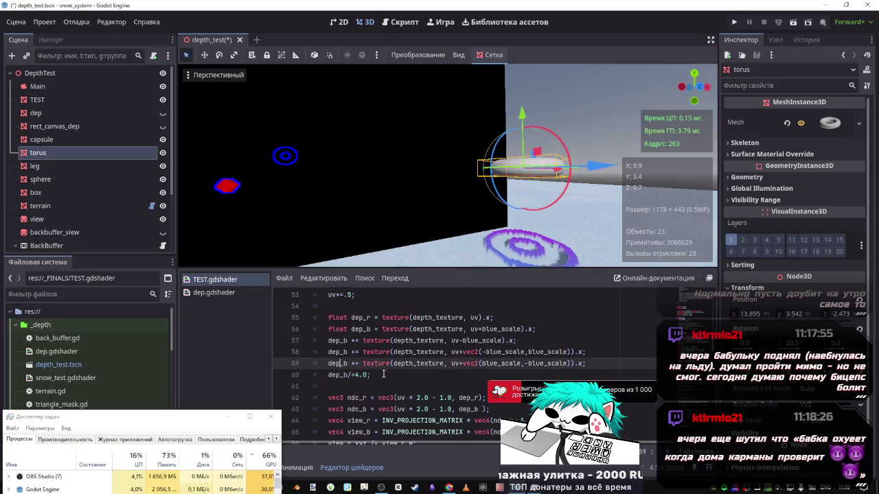
key("End")
key("shift+Home")
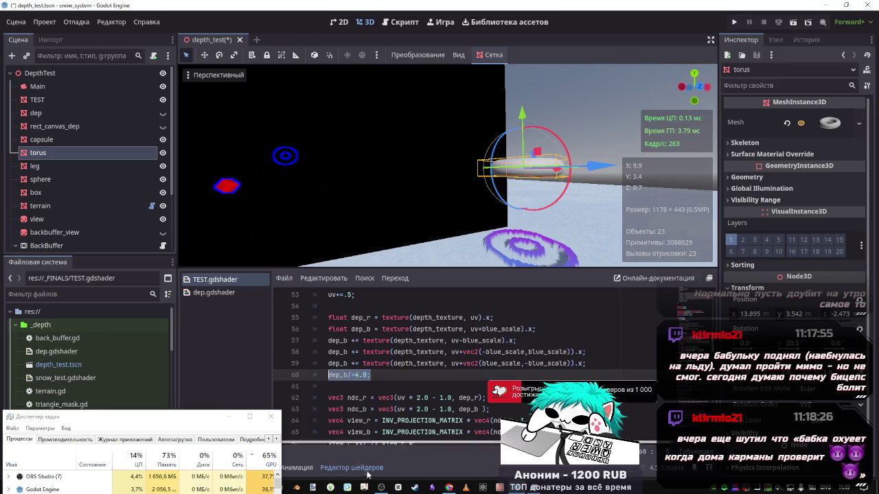
left_click(480, 409)
- Finish the view_b divide line, then try negating the view_b.w divisor on line 67
type(");")
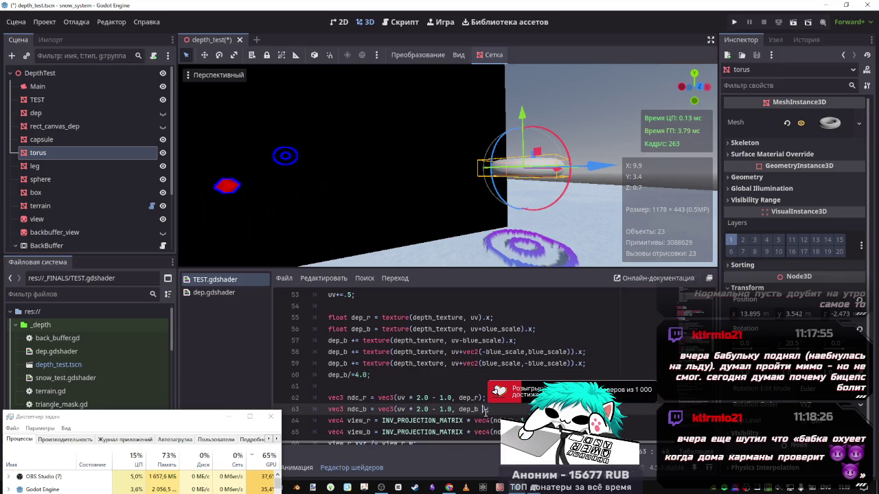
scroll(400, 361, "down", 2)
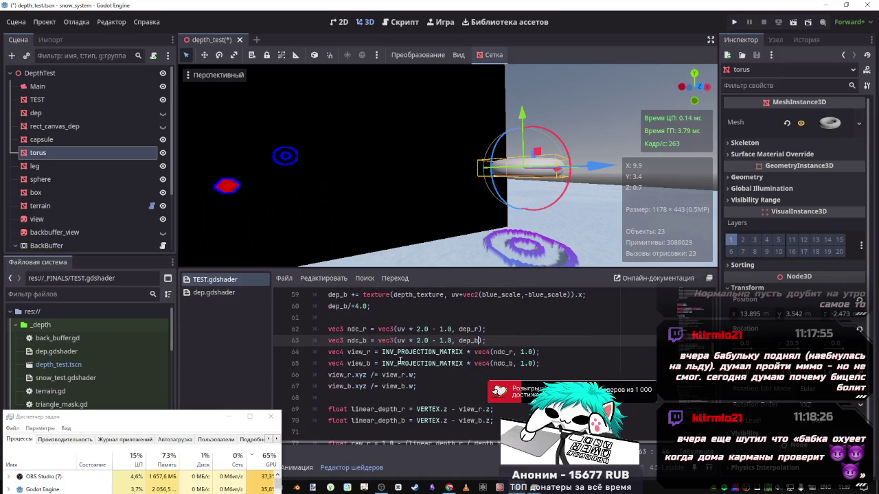
scroll(382, 361, "down", 1)
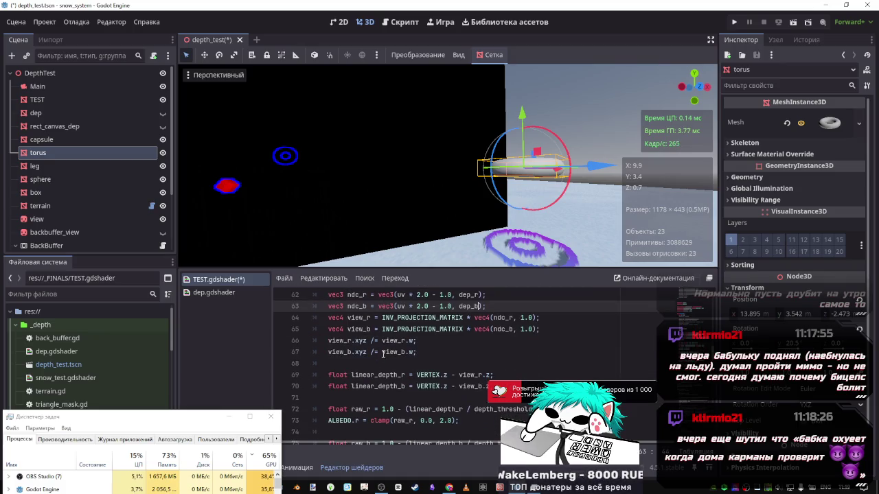
left_click(383, 351)
type("-")
key("ctrl+s")
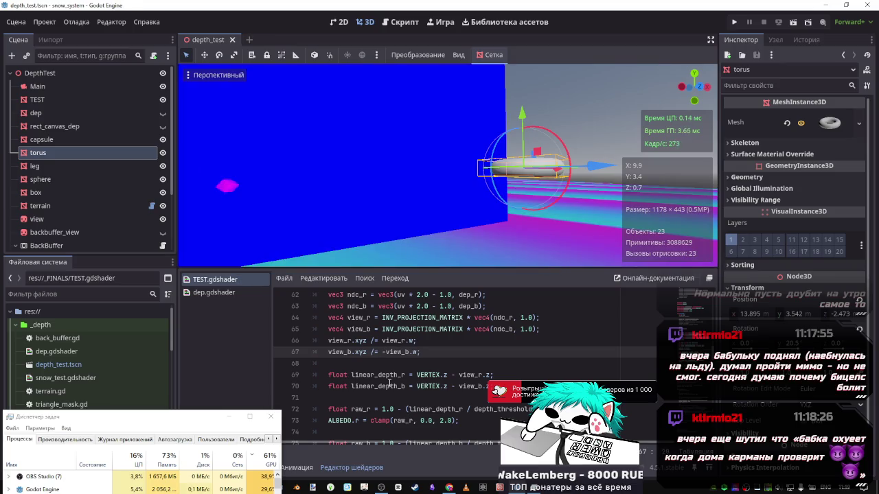
- Try 1.0- and 1.0+ prefixes on the line 67 divisor, test with the torus, then revert
type("1.")
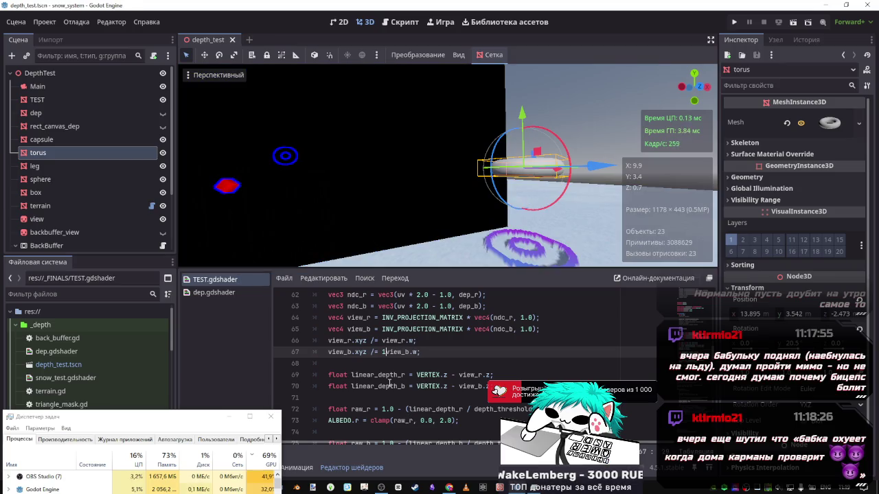
type("0-")
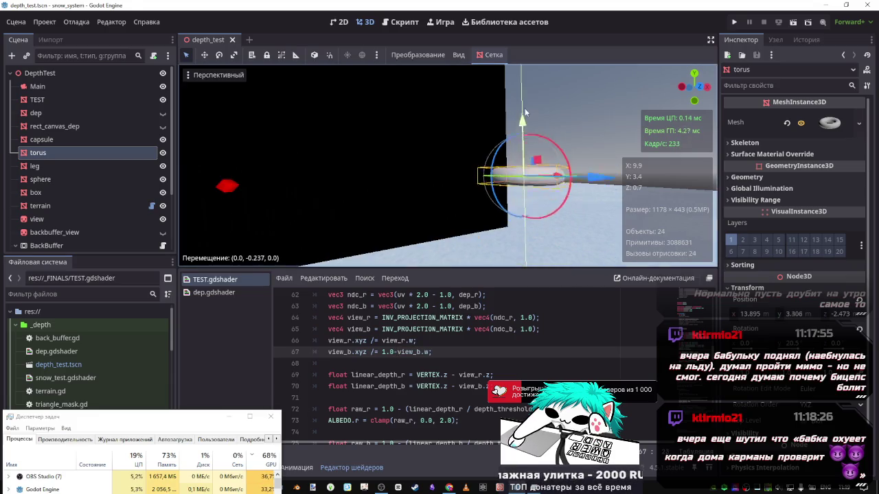
key("BackSpace")
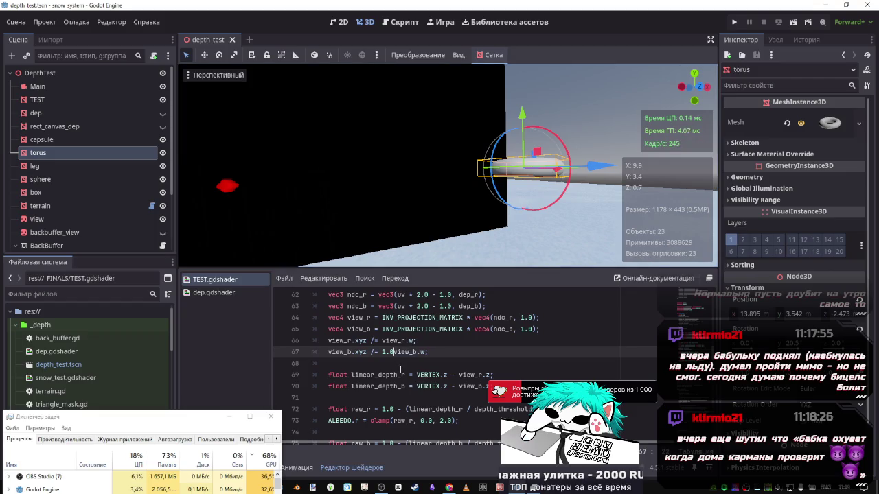
type("+")
key("ctrl+s")
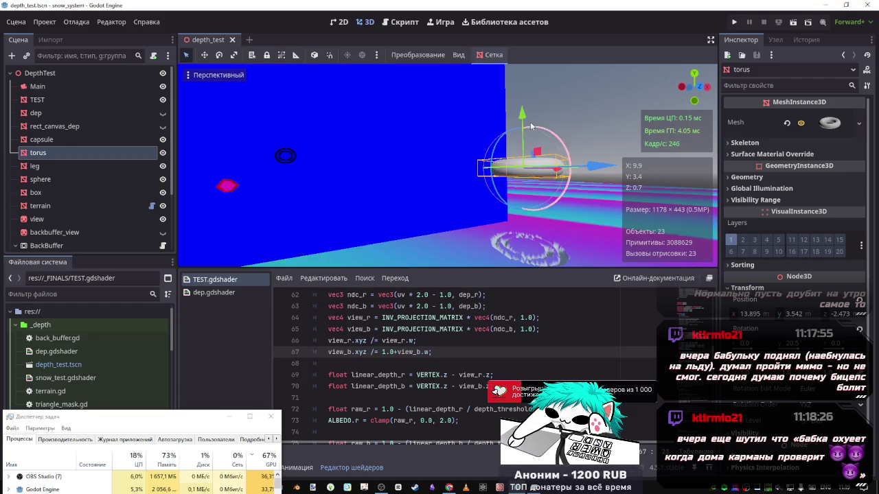
mouse_move(524, 121)
left_mouse_down()
mouse_move(526, 184)
mouse_move(525, 86)
mouse_move(525, 108)
left_mouse_up()
left_click(382, 351)
key("Delete")
key("Delete")
key("Delete")
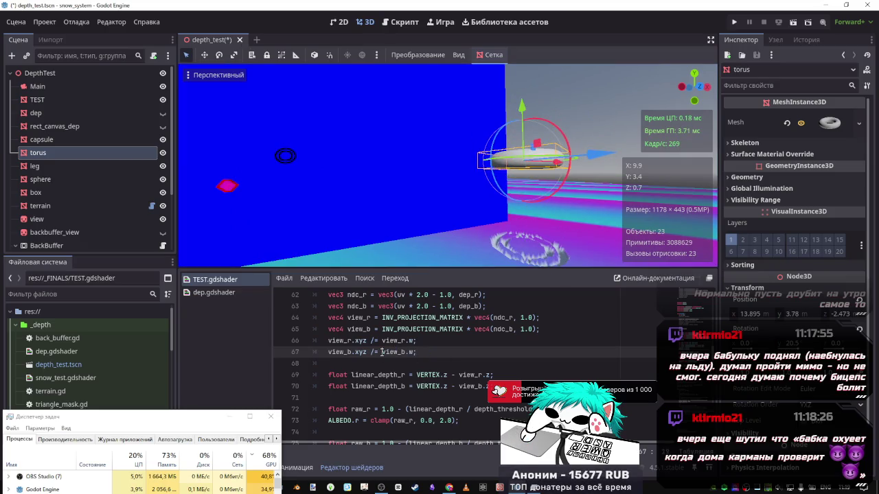
key("ctrl+s")
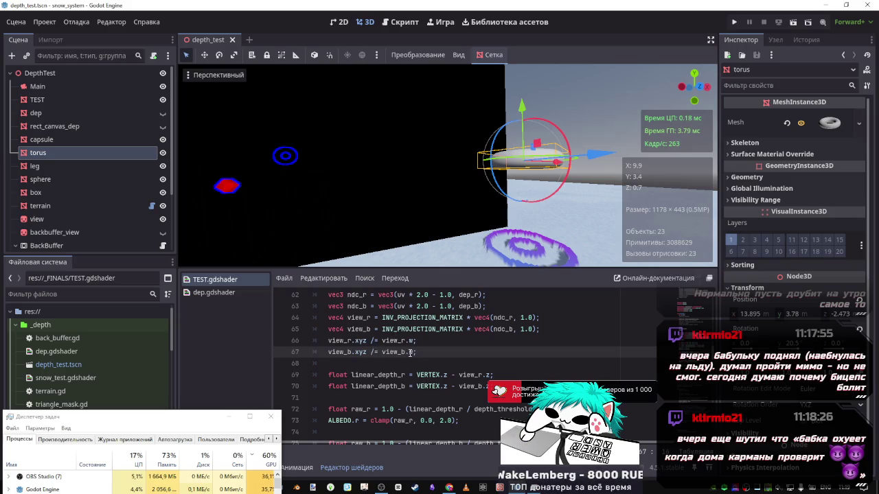
- Try dividing line 67 by 4, then 40, then 2.0, saving each version
type("/")
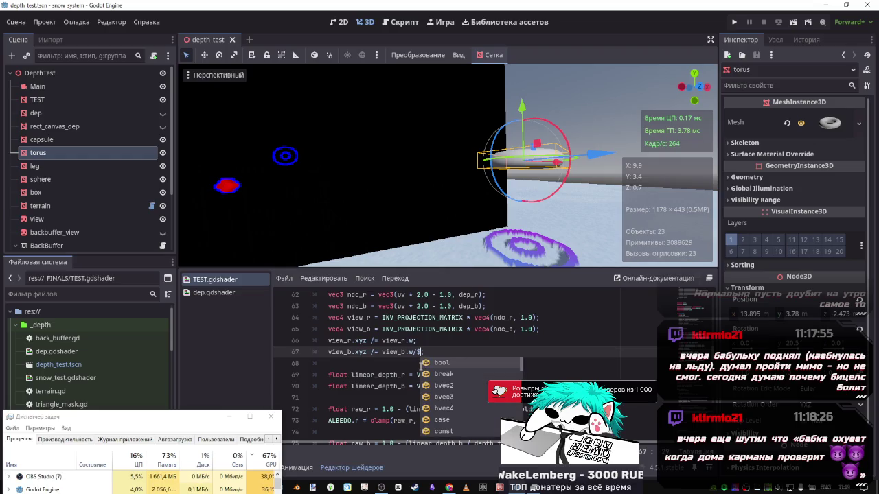
type("4")
key("ctrl+s")
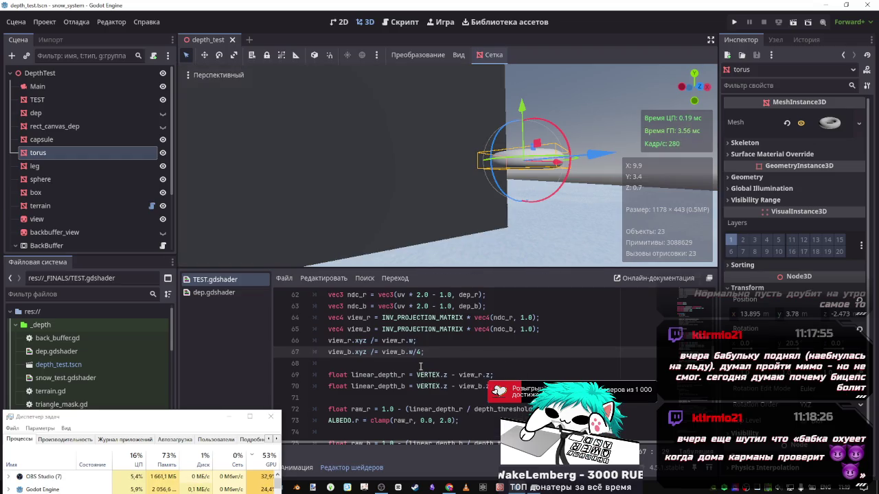
type("0")
key("ctrl+s")
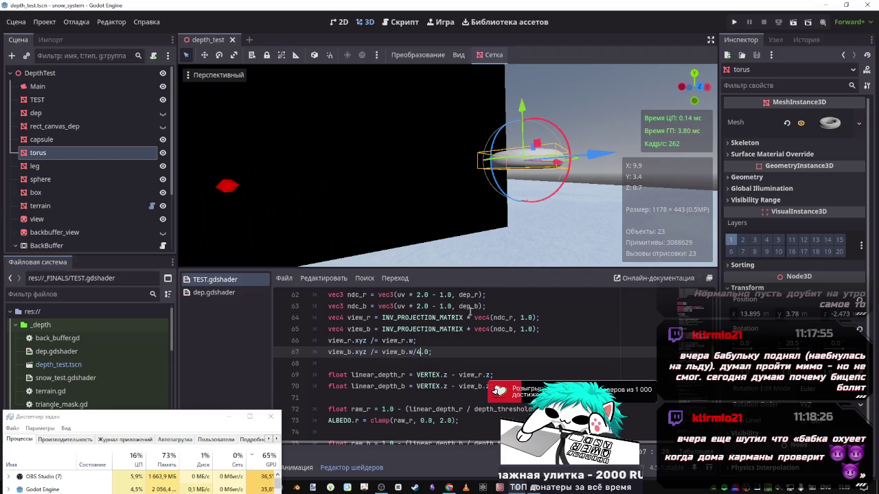
key("BackSpace")
type("2")
key("ctrl+s")
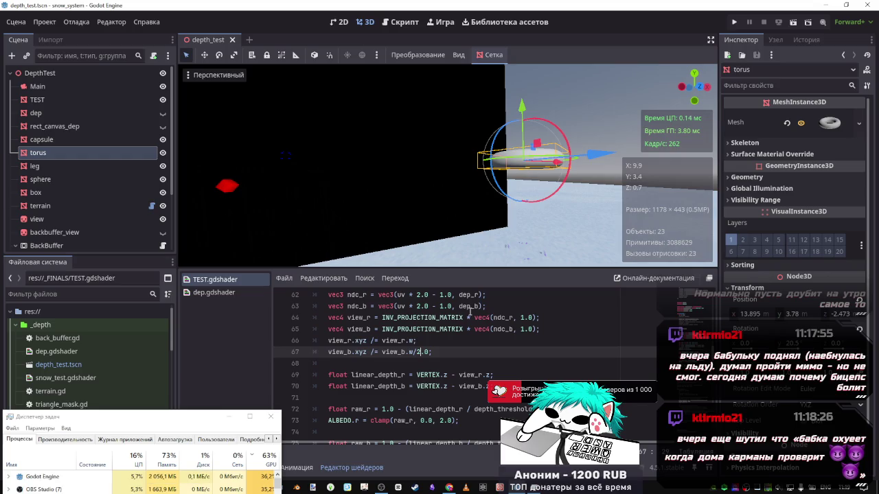
- Compare torus heights, try a 2.0 multiplier, then restore line 67's plain view_b.w division
mouse_move(522, 108)
left_mouse_down()
mouse_move(523, 170)
mouse_move(522, 107)
left_mouse_up()
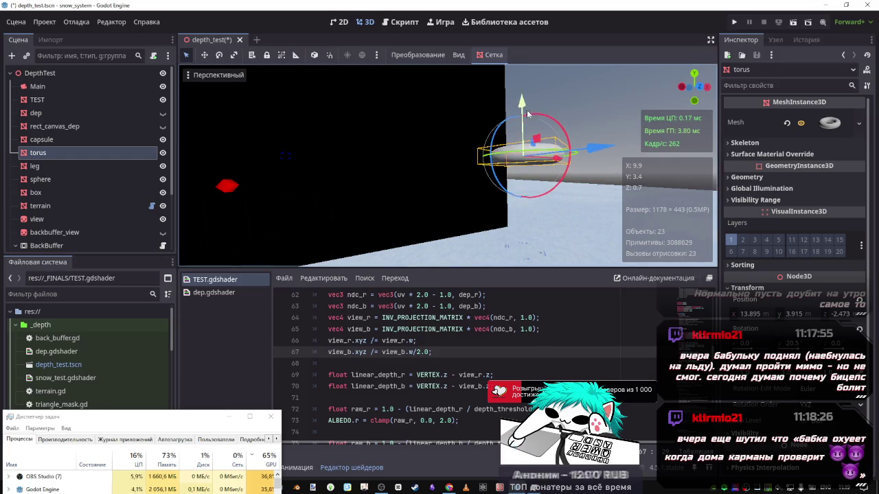
left_click_drag(429, 351, 416, 351)
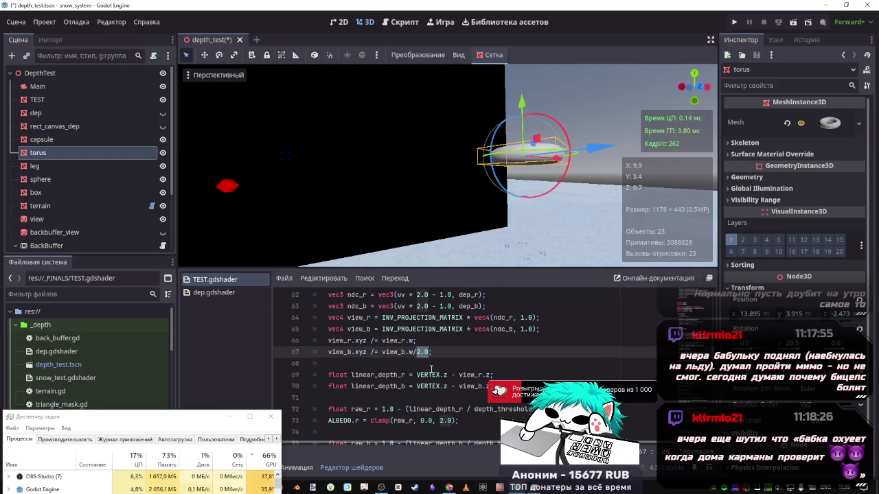
key("BackSpace")
key("BackSpace")
key("ctrl+s")
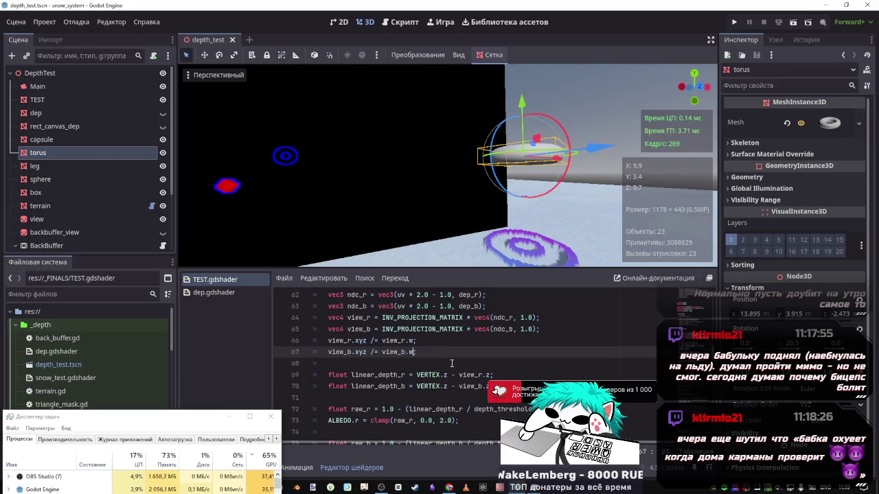
type("*2.0")
key("ctrl+s")
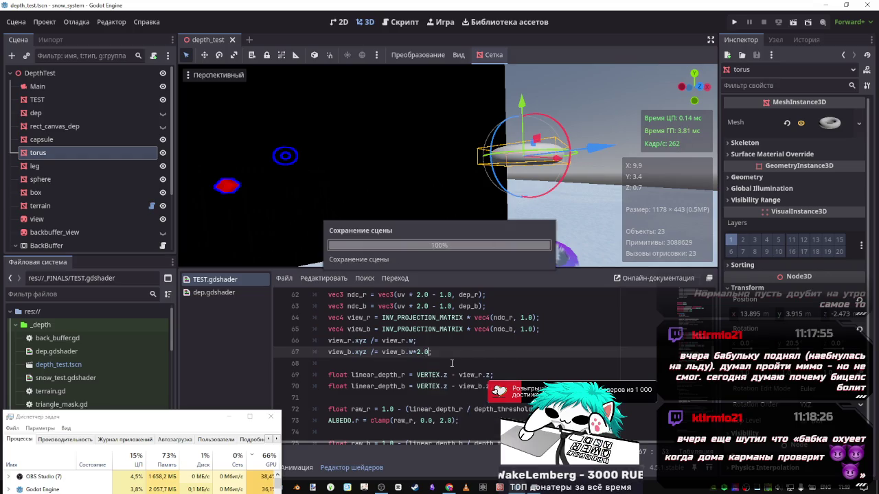
key("BackSpace")
key("BackSpace")
key("ctrl+s")
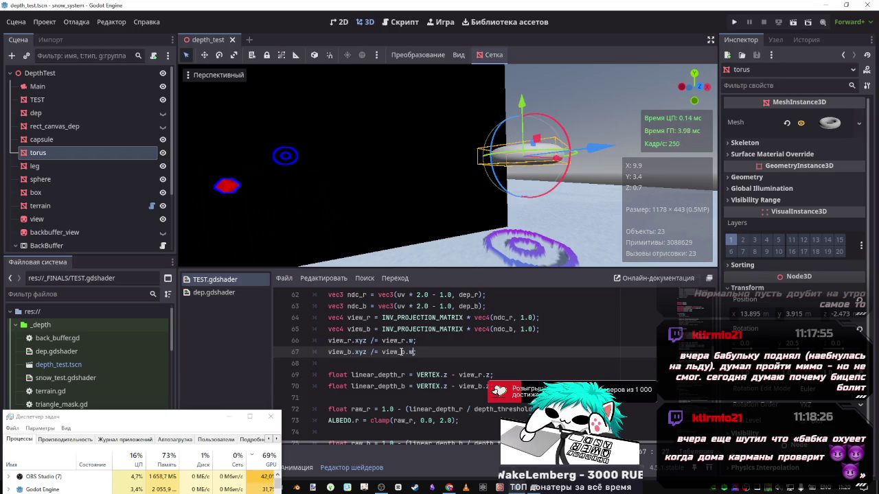
double_click(471, 375)
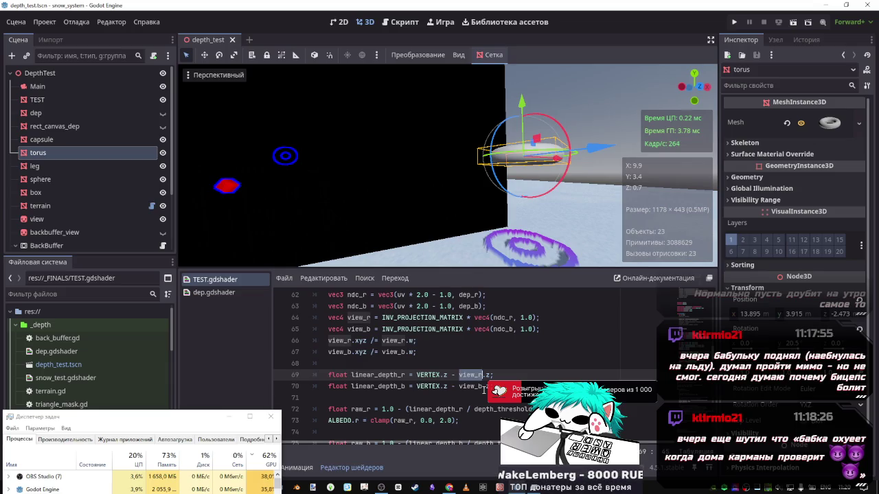
left_click(474, 386)
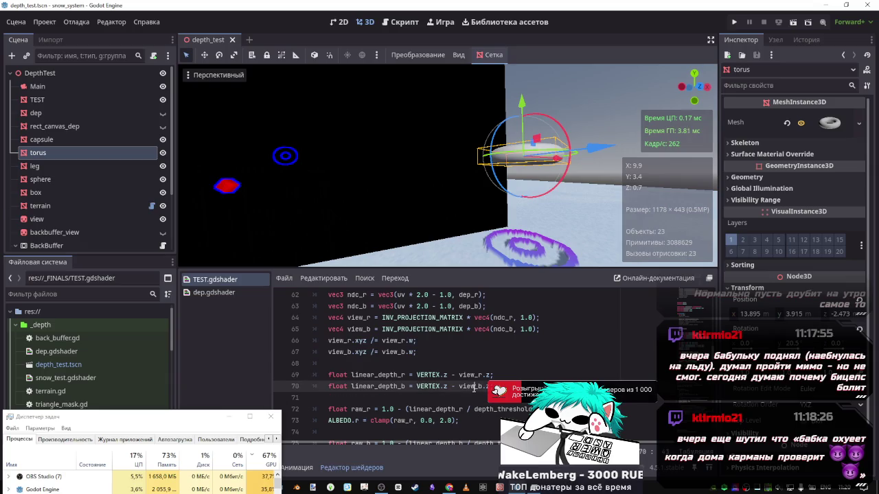
left_click(479, 388)
left_click(493, 409)
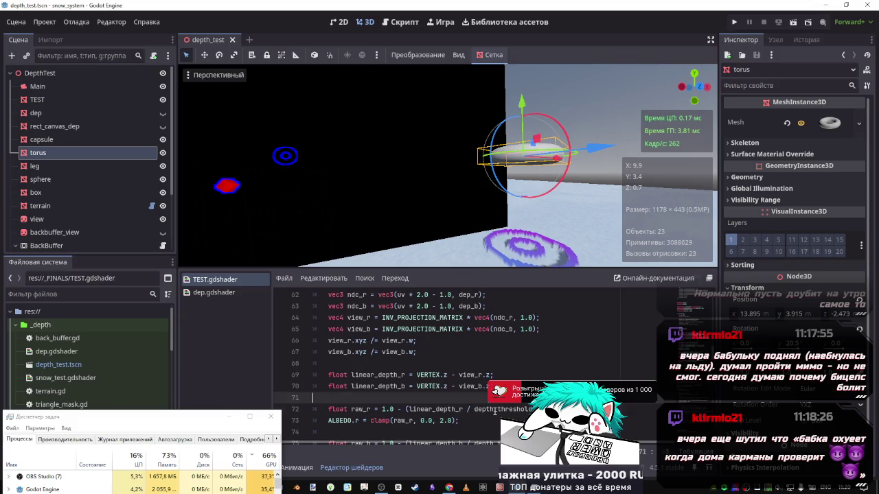
double_click(471, 387)
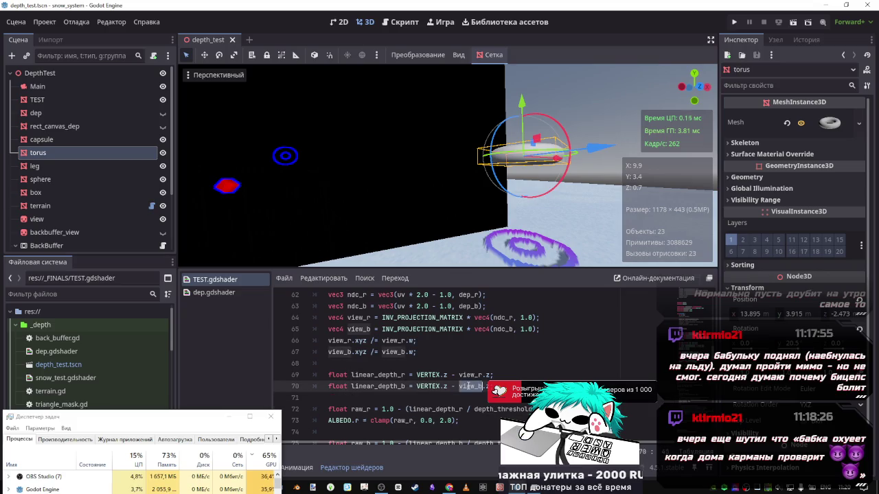
left_click(405, 409)
scroll(409, 402, "down", 1)
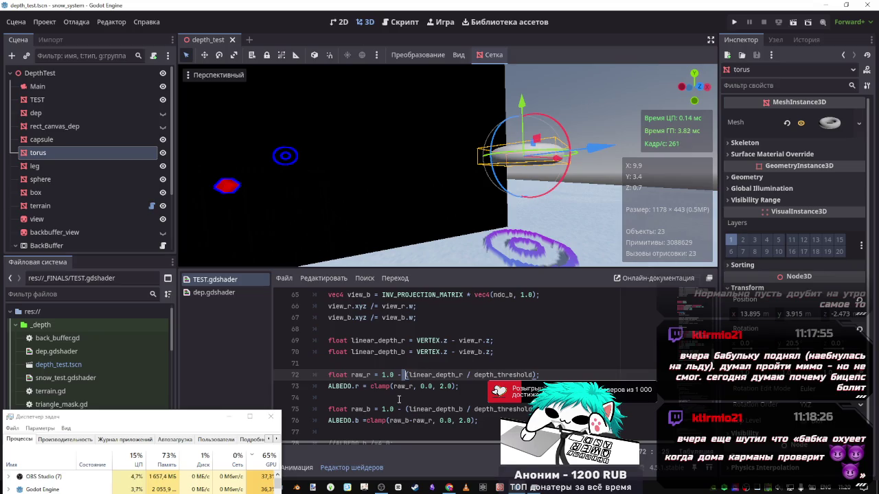
left_click(398, 398)
left_click(460, 420)
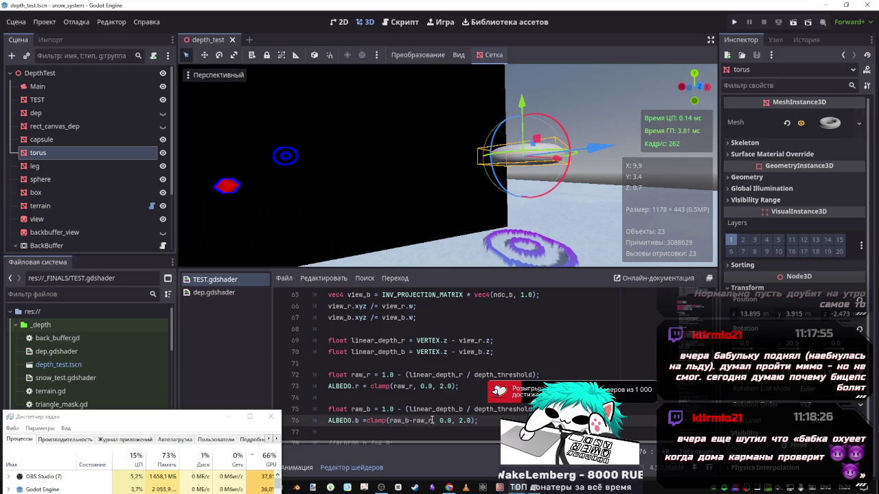
double_click(422, 420)
key("BackSpace")
key("BackSpace")
key("ctrl+s")
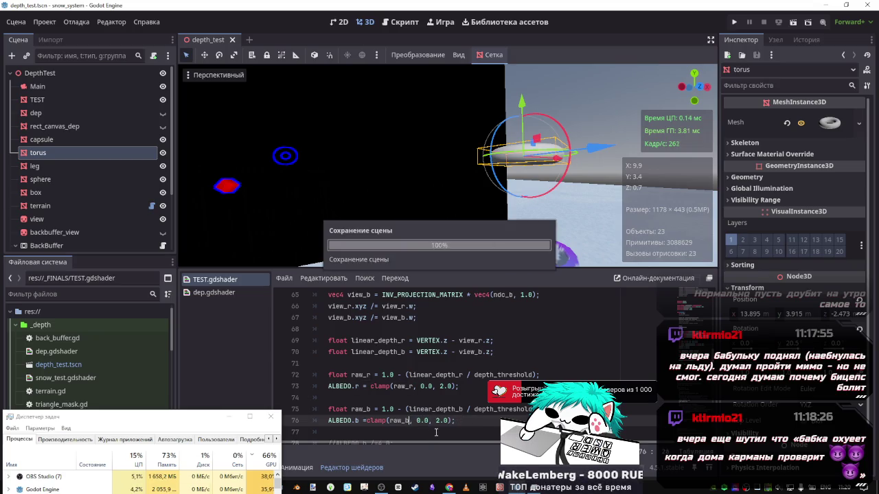
key("ctrl+z")
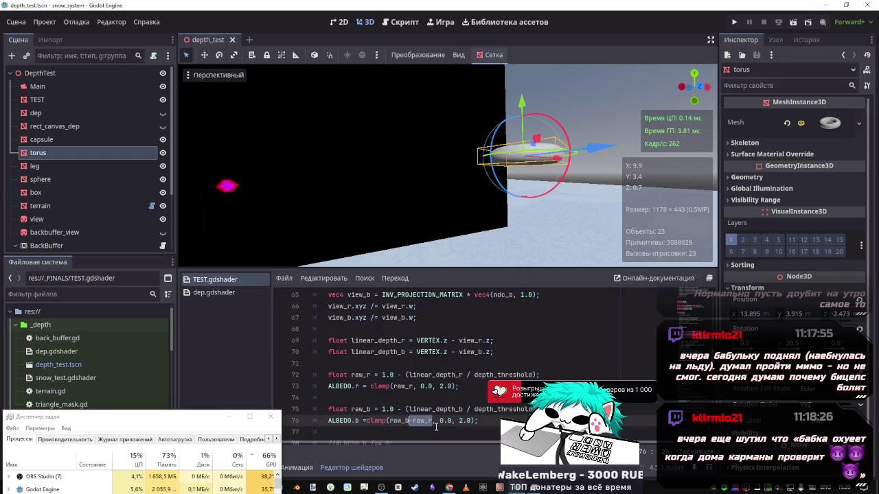
key("BackSpace")
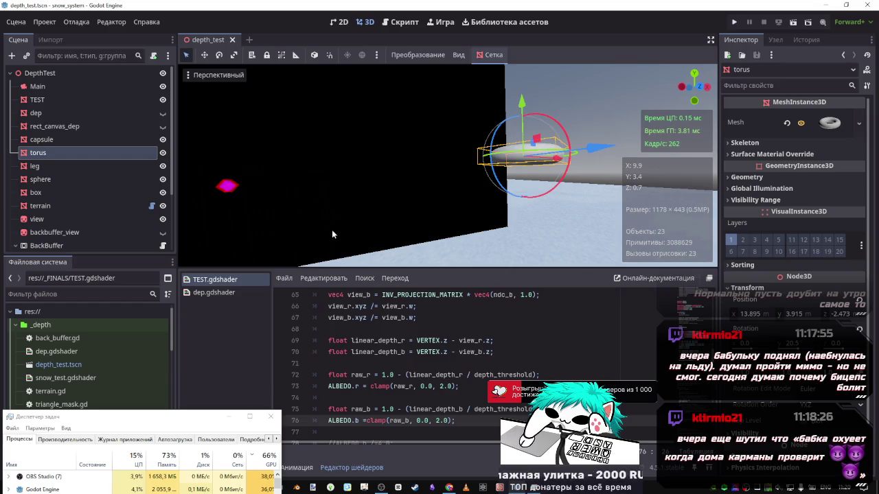
mouse_move(331, 229)
left_mouse_down()
mouse_move(261, 220)
mouse_move(334, 237)
left_mouse_up()
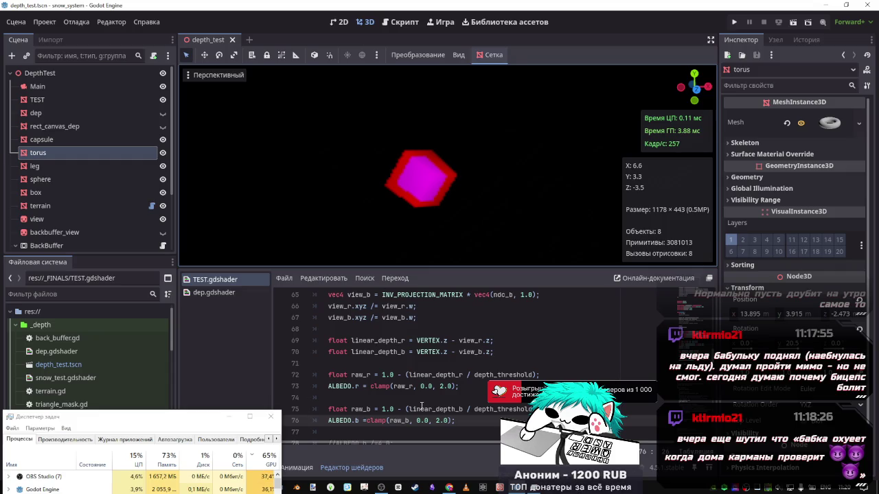
left_click(424, 409)
key("ctrl+z")
key("ctrl+s")
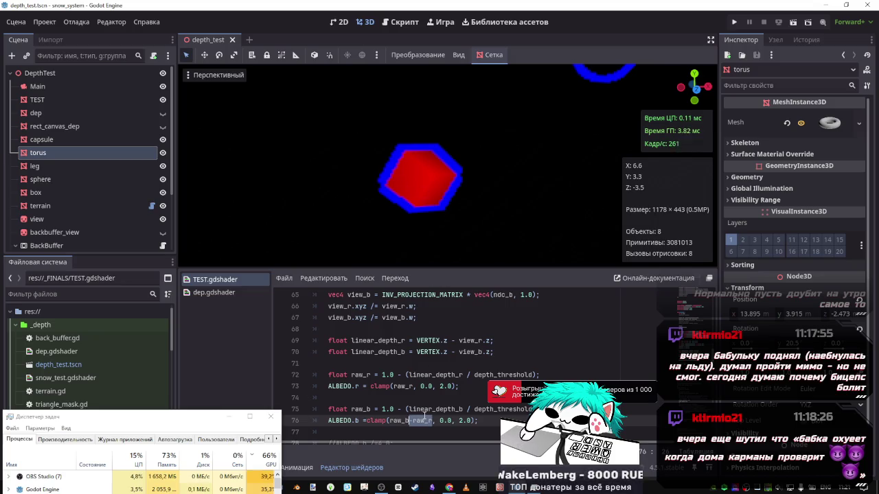
key("BackSpace")
key("ctrl+z")
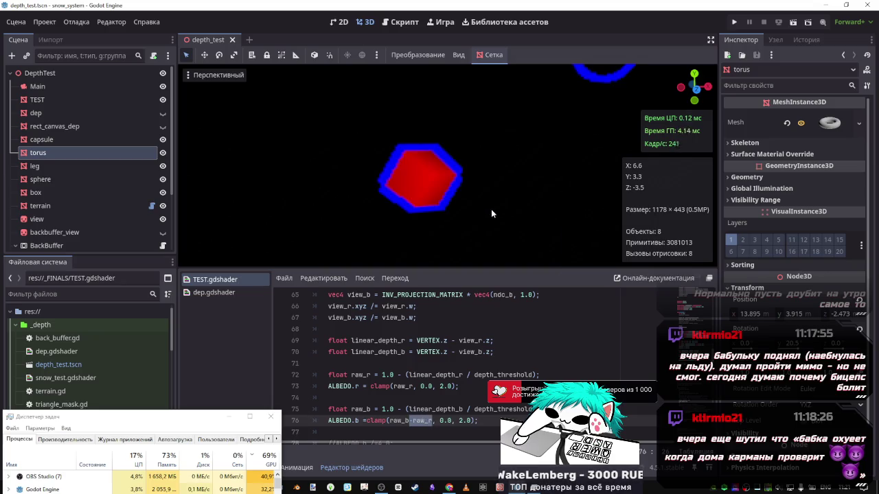
mouse_move(491, 214)
left_mouse_down()
mouse_move(522, 199)
mouse_move(496, 226)
left_mouse_up()
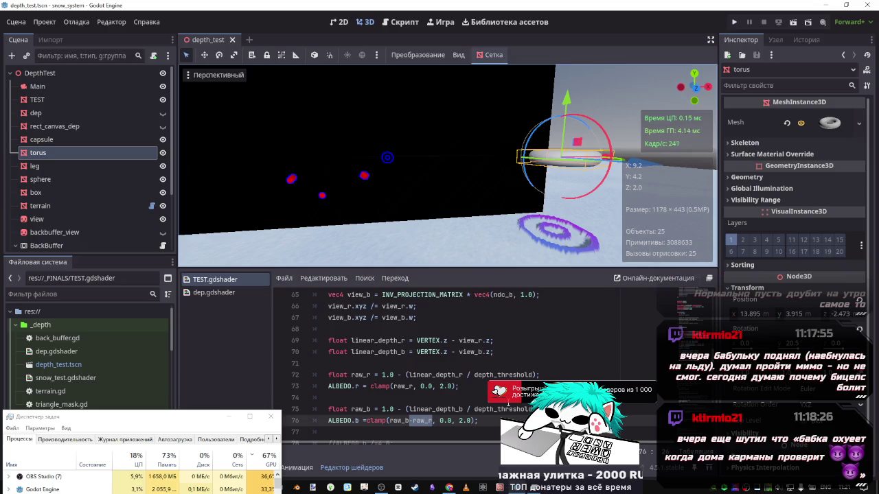
- Drop the raw_r subtraction so the blue clamp uses raw_b alone
key("Delete")
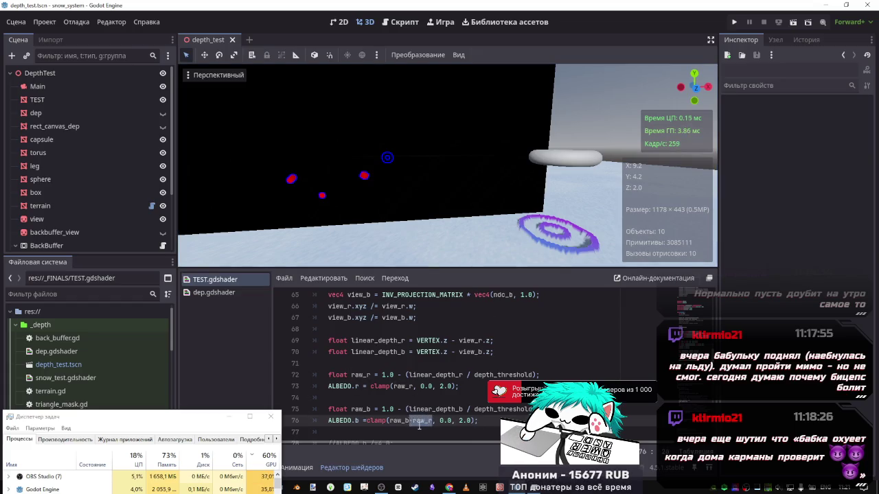
key("BackSpace")
key("ctrl+s")
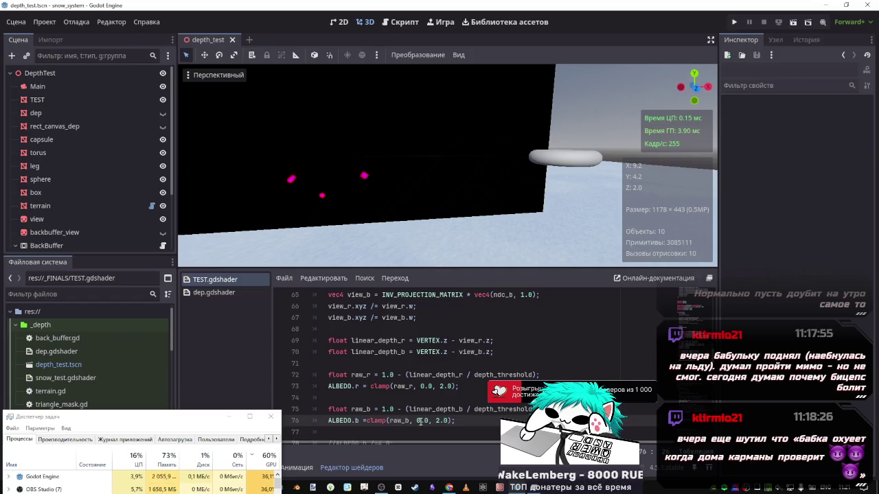
left_click(464, 409)
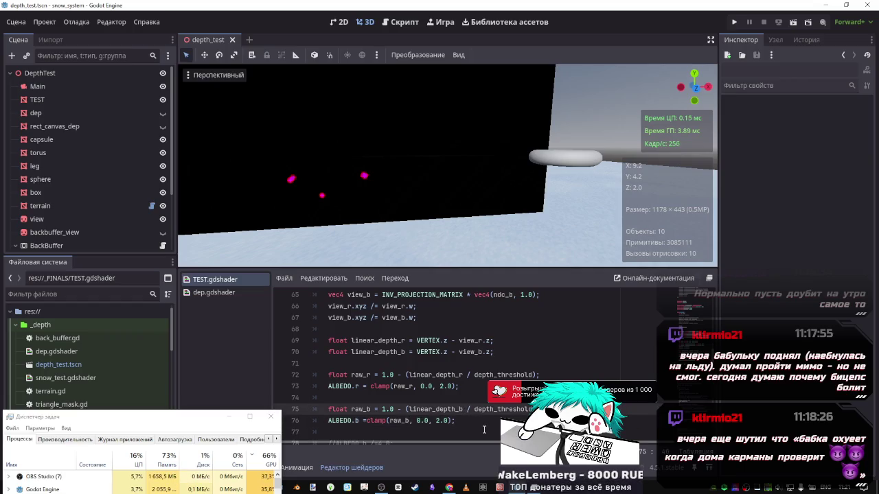
type("+")
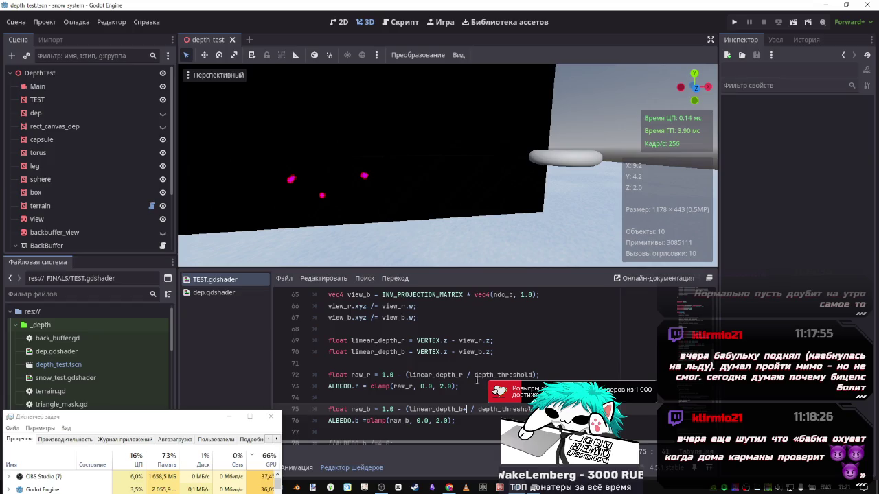
- Make line 75 use linear_depth_b-linear_depth_r and lower the torus to Y 1.426
left_click(462, 374)
left_click_drag(463, 375, 408, 375)
key("ctrl+c")
left_click(467, 409)
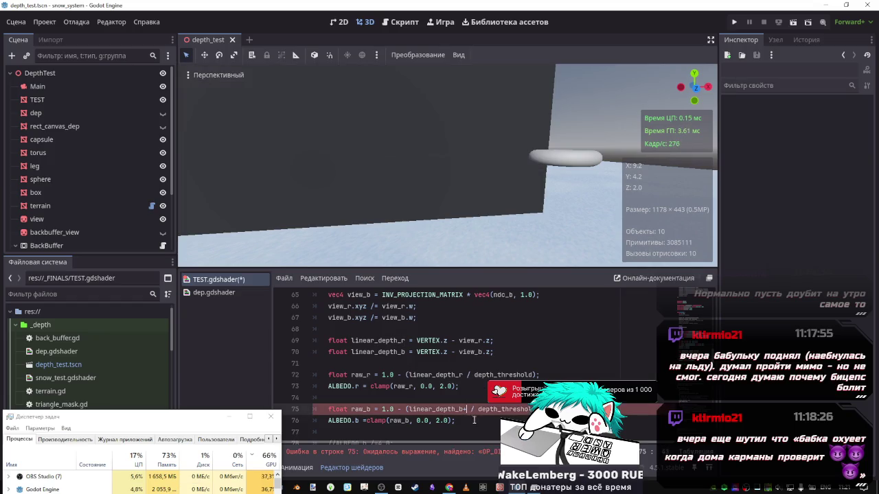
key("ctrl+v")
key("ctrl+s")
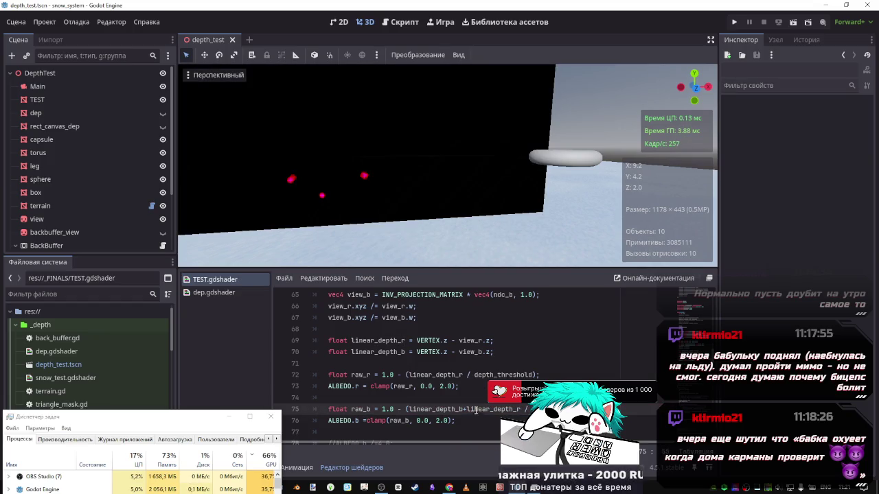
key("BackSpace")
type("-")
scroll(475, 416, "down", 1)
key("ctrl+s")
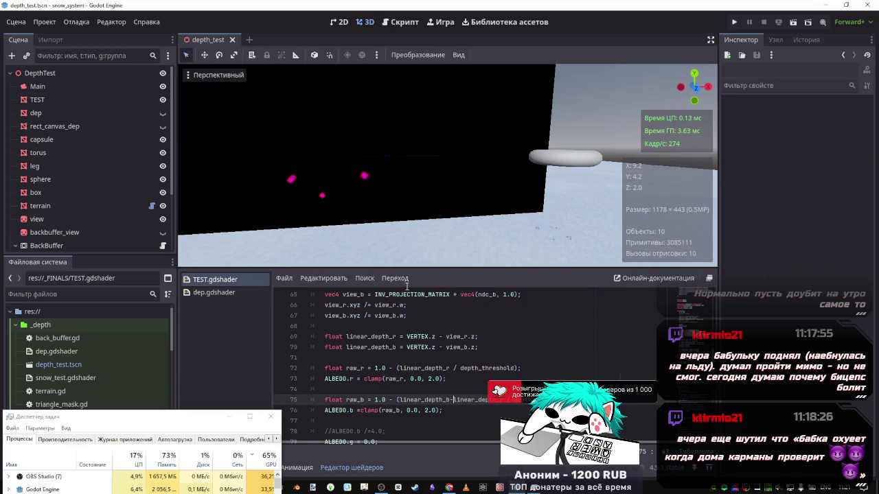
left_click(568, 164)
left_click_drag(567, 162, 565, 122)
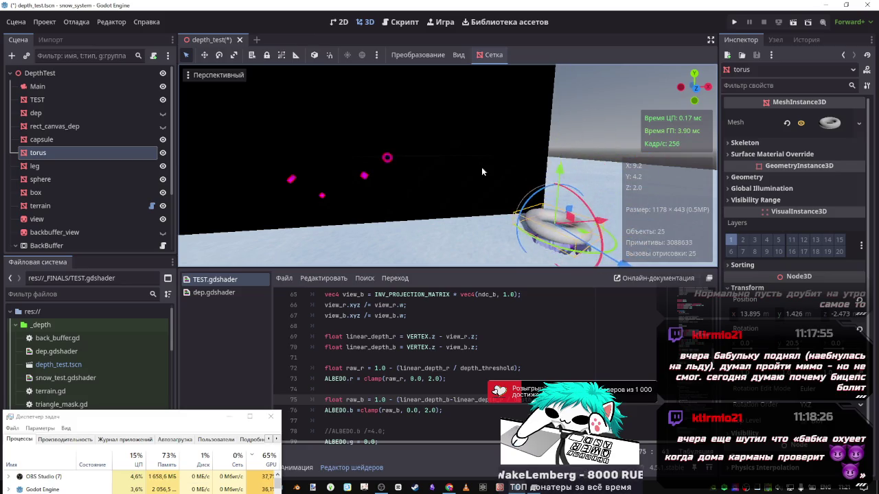
- Try adding instead of subtracting the depths on line 75, then restore the minus
key("w")
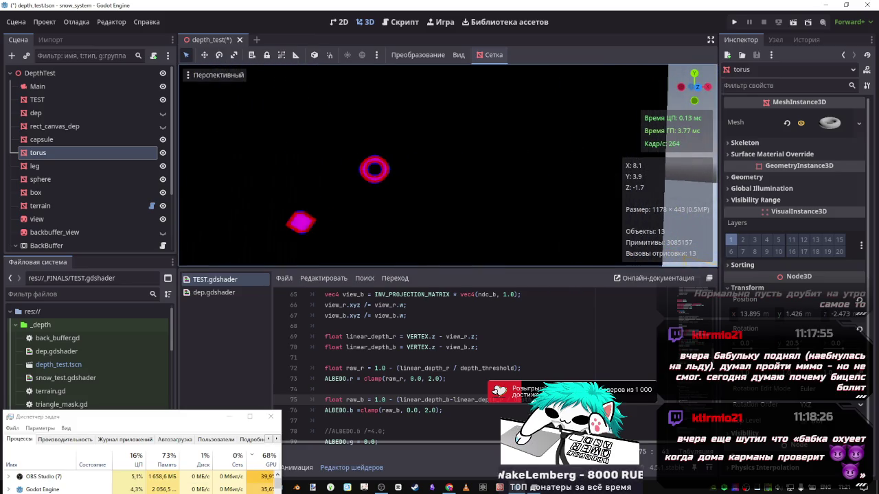
key("s")
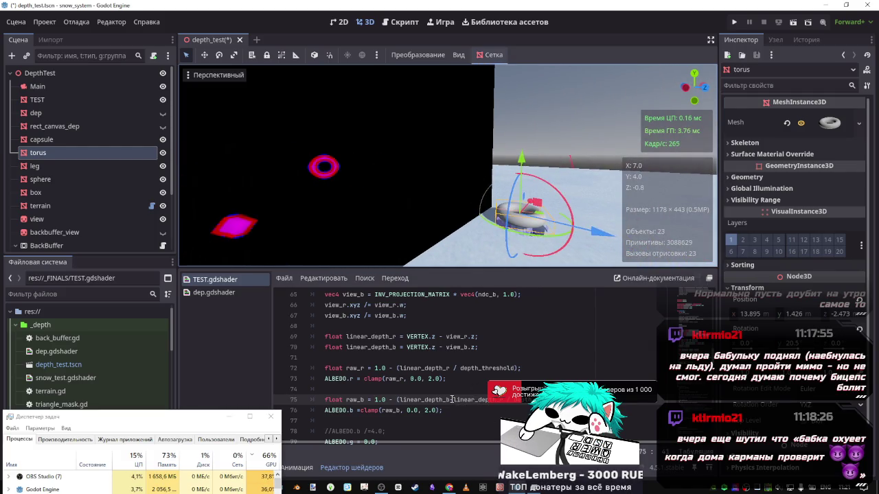
left_click_drag(451, 400, 399, 400)
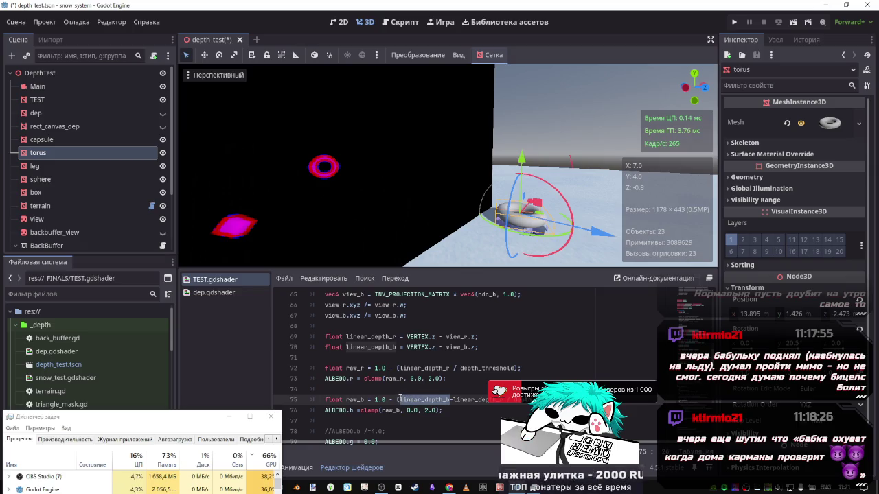
left_click(399, 400)
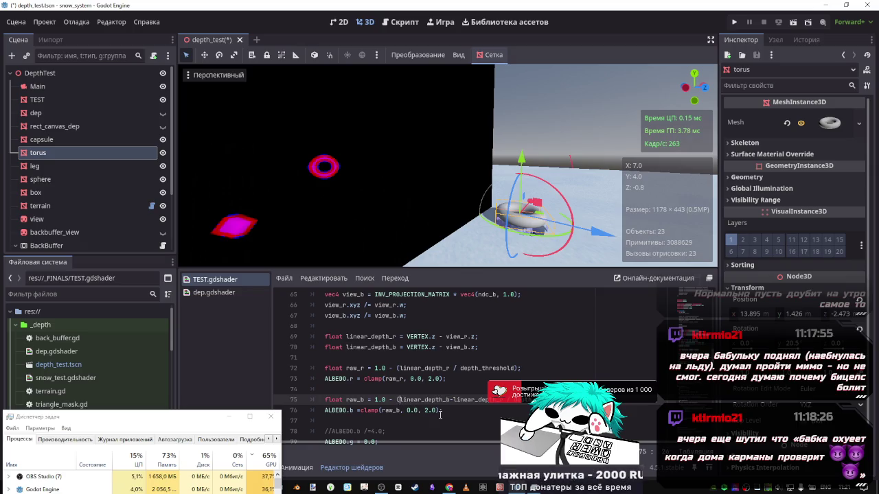
type("+")
key("ctrl+s")
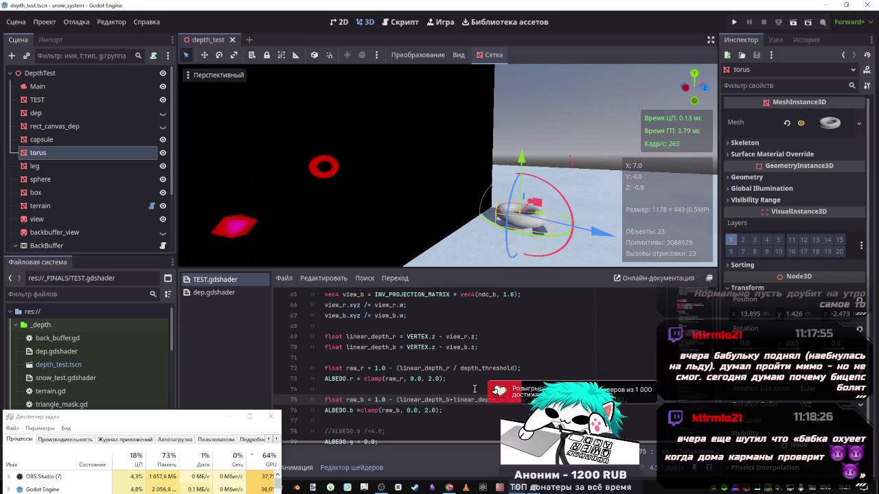
key("BackSpace")
type("-")
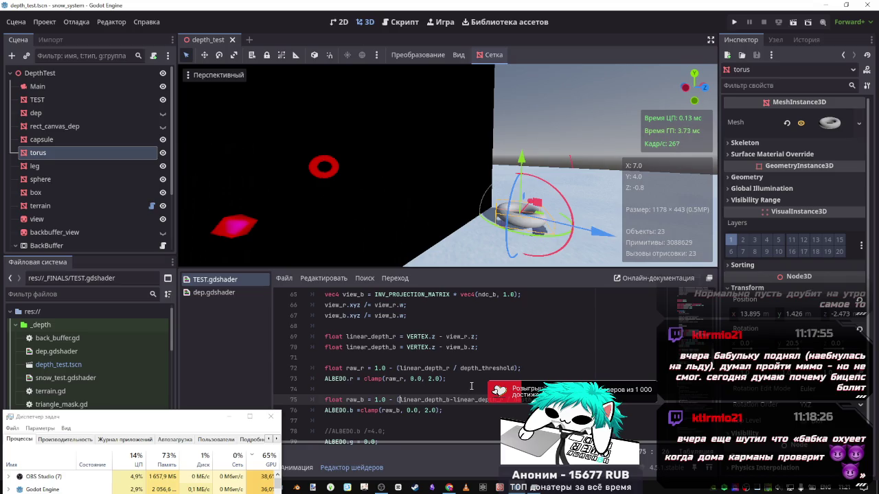
- Try a 2.0 then 4.0 multiplier on linear_depth_b, then remove it
key("ctrl+Left")
key("ctrl+Left")
type("2.0")
key("ctrl+s")
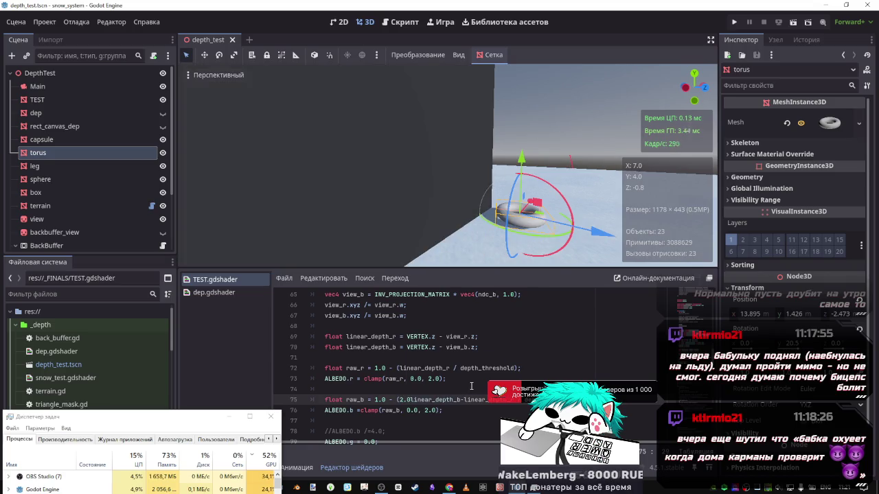
type("*")
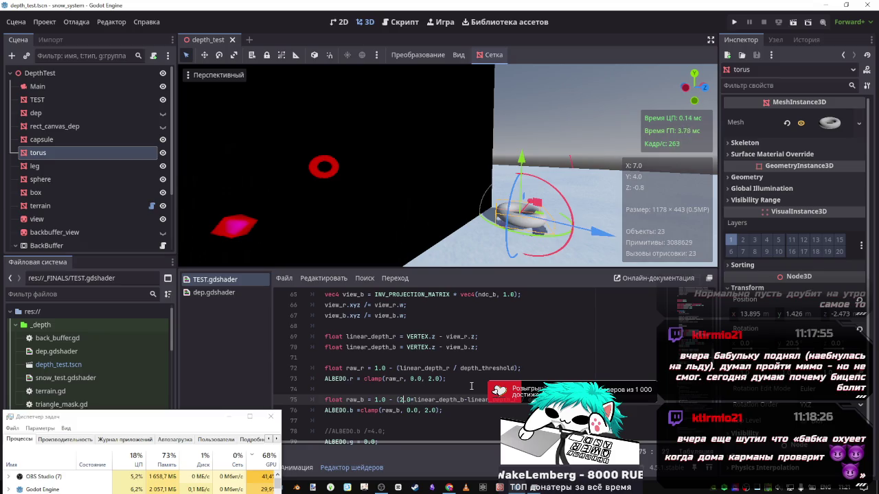
key("BackSpace")
type("4")
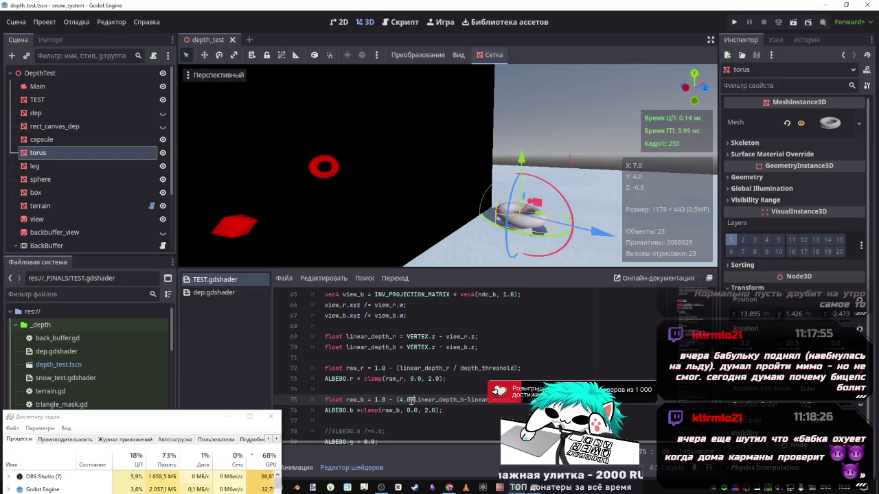
left_click_drag(413, 399, 396, 399)
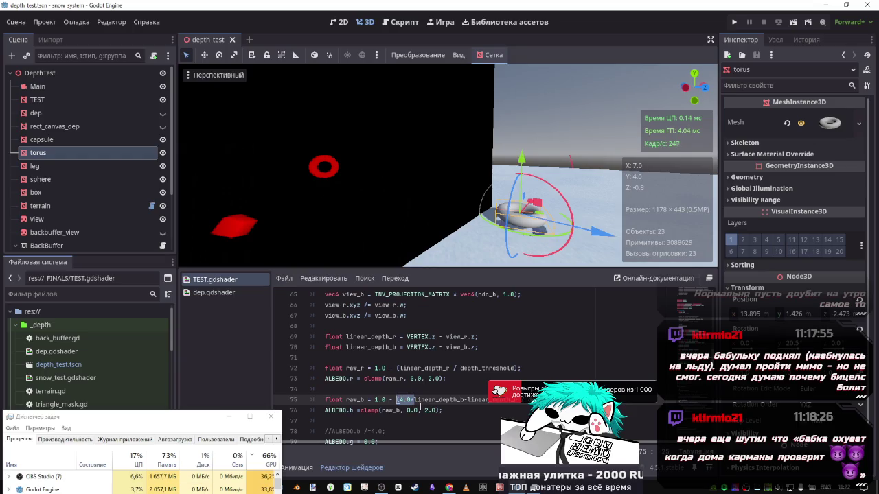
key("BackSpace")
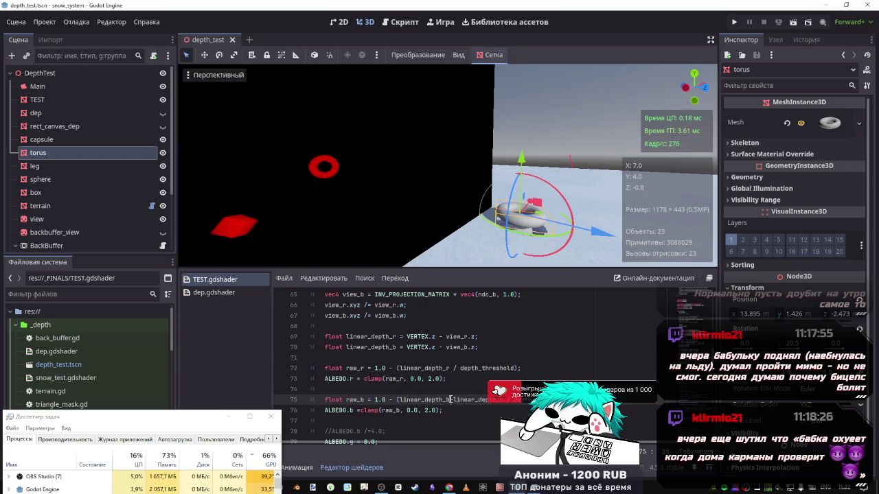
- Rewrite raw_b as 1.0 - (linear_depth_b / depth_threshold) and save
type("/")
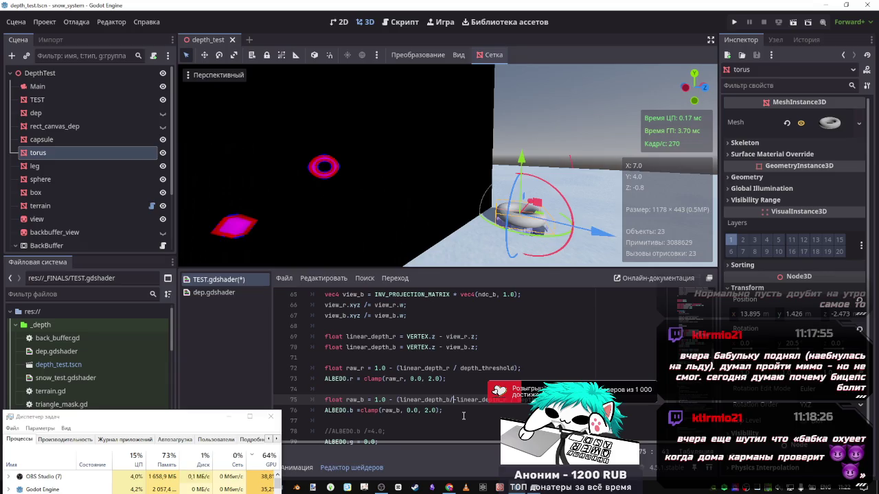
type("4.0-")
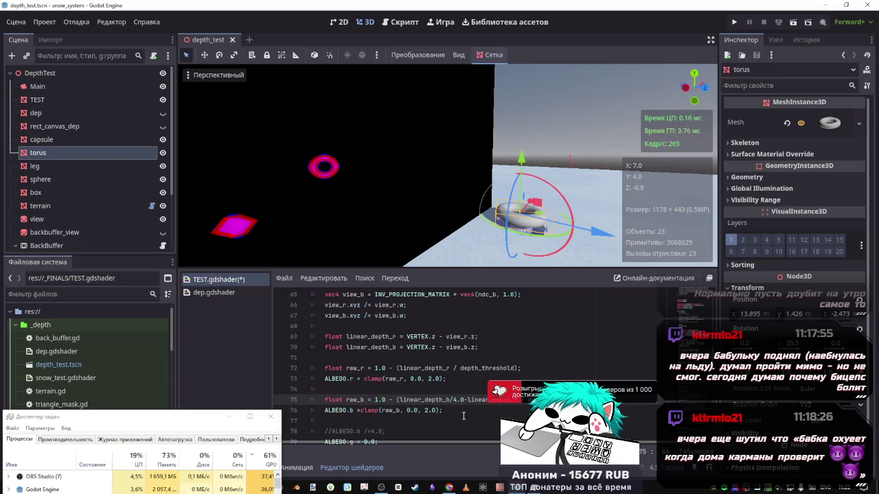
left_click_drag(464, 399, 399, 399)
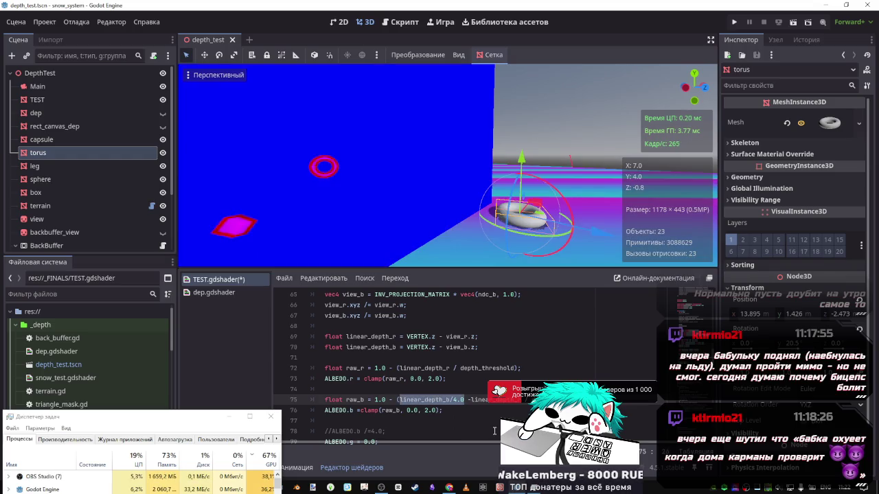
type("(")
key("ctrl+s")
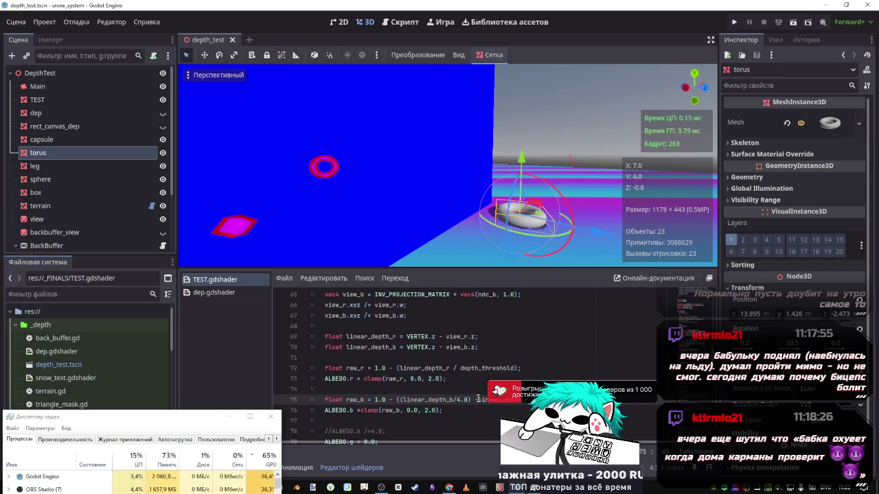
left_click(470, 399)
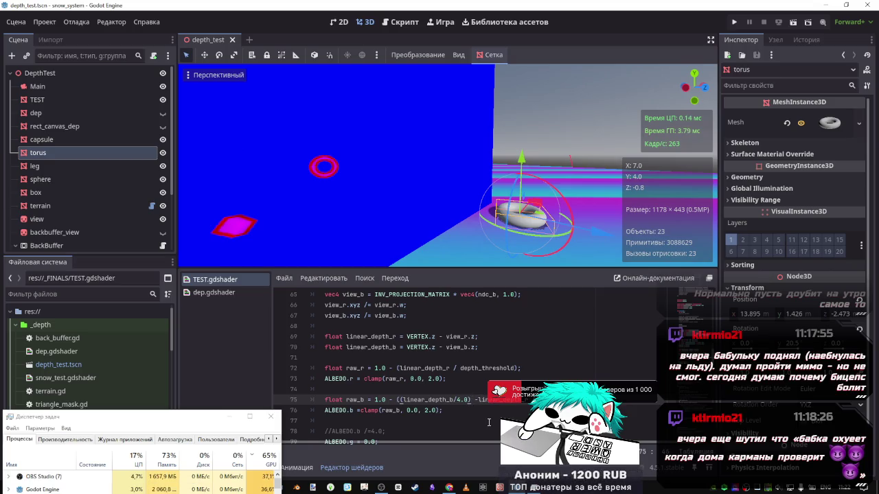
key("BackSpace")
key("BackSpace")
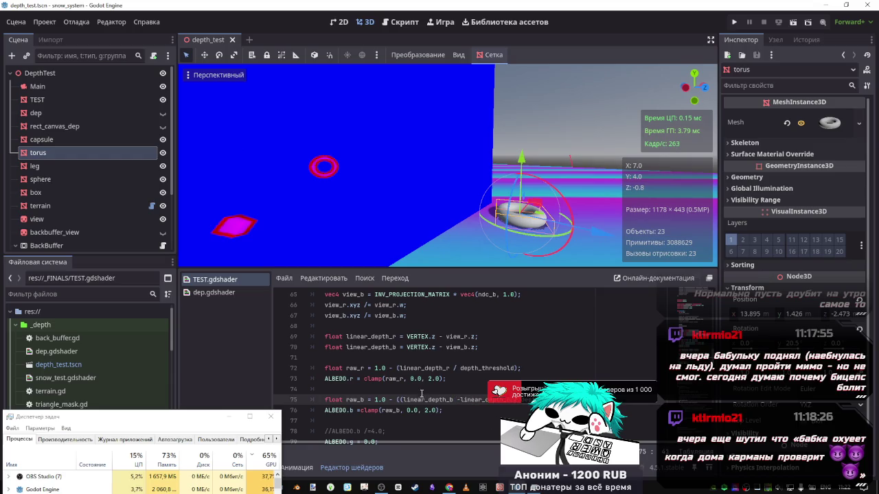
key("BackSpace")
key("ctrl+s")
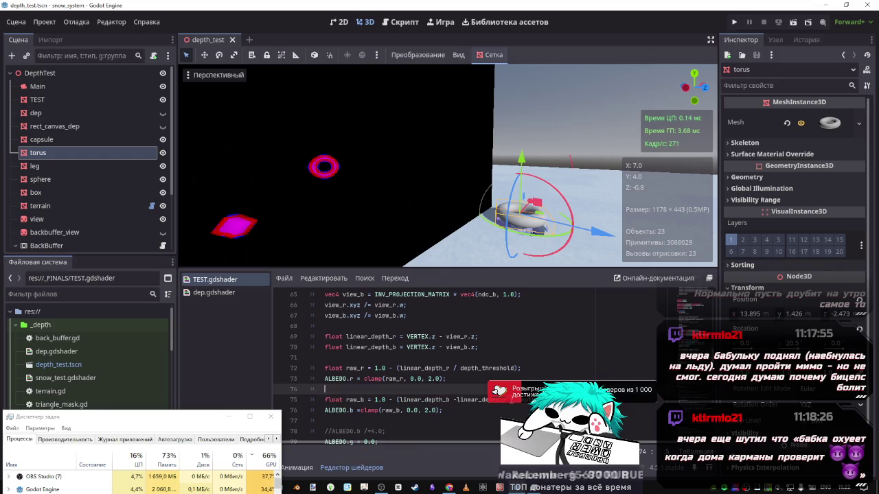
double_click(464, 399)
left_click(455, 402)
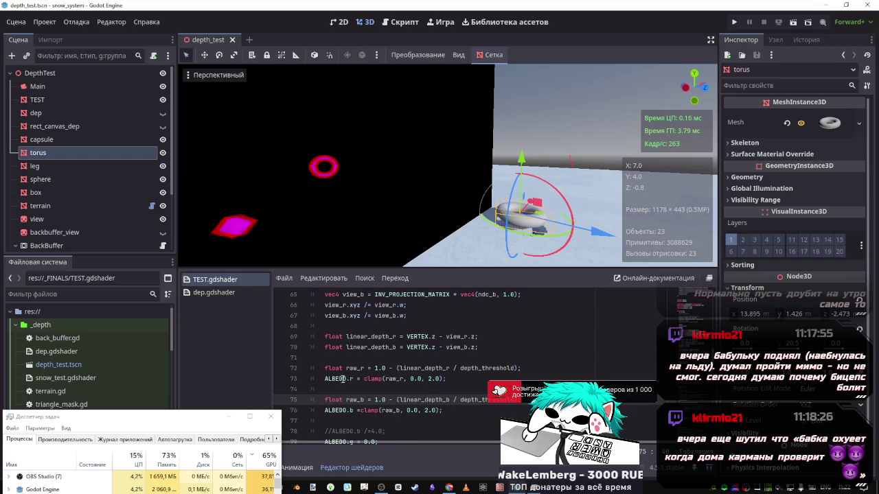
- Try an ALBEDO.r/4.0 term in the blue clamp, then switch it to a multiplication
left_click_drag(353, 379, 324, 379)
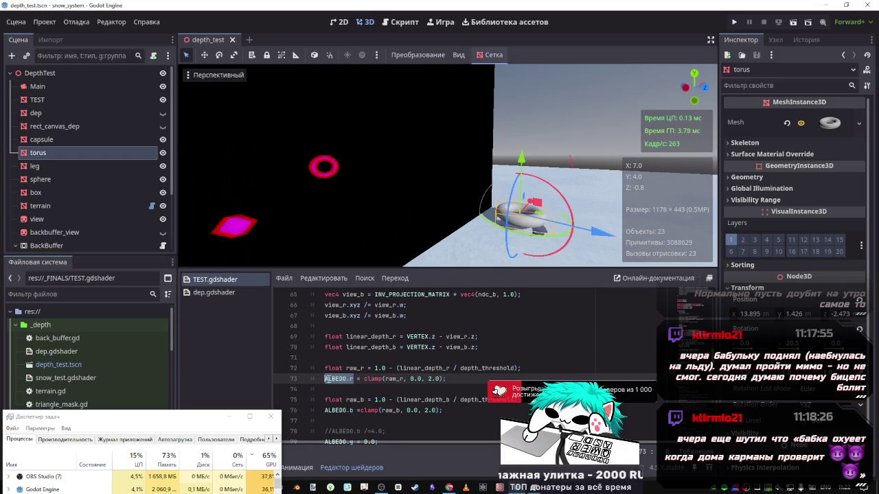
left_click(440, 411)
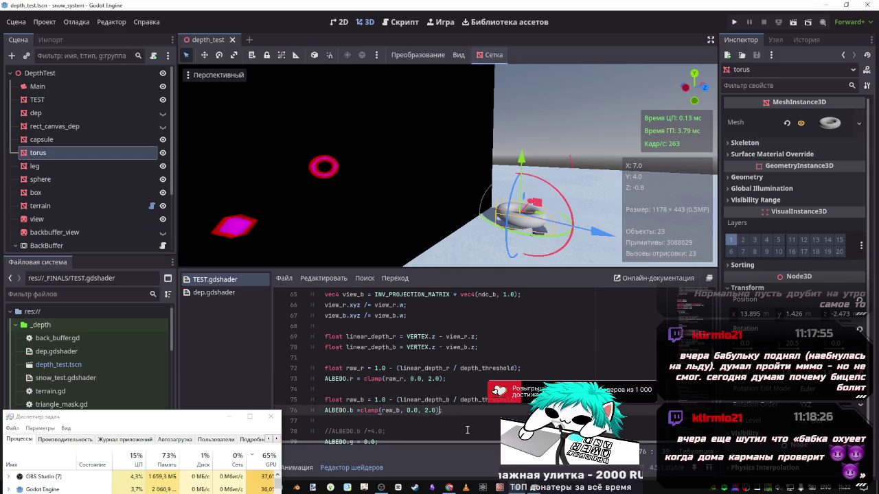
type("- ALBEDO.r")
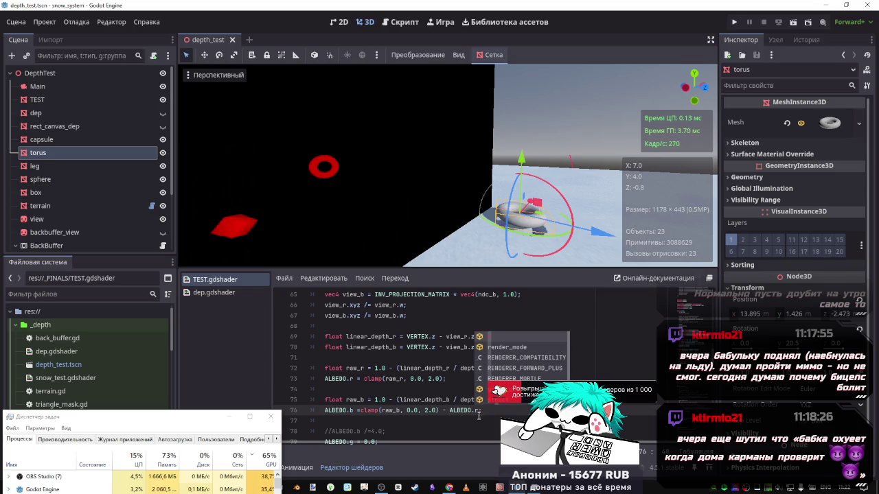
type("/4.0")
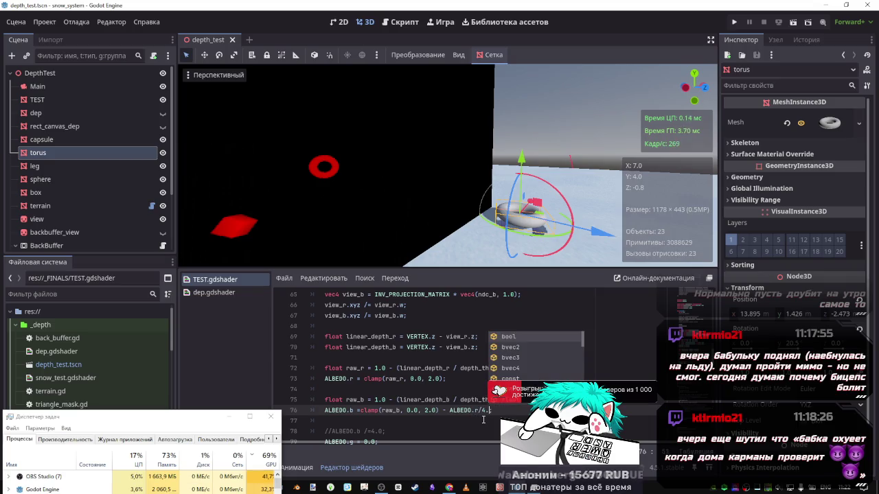
key("ctrl+s")
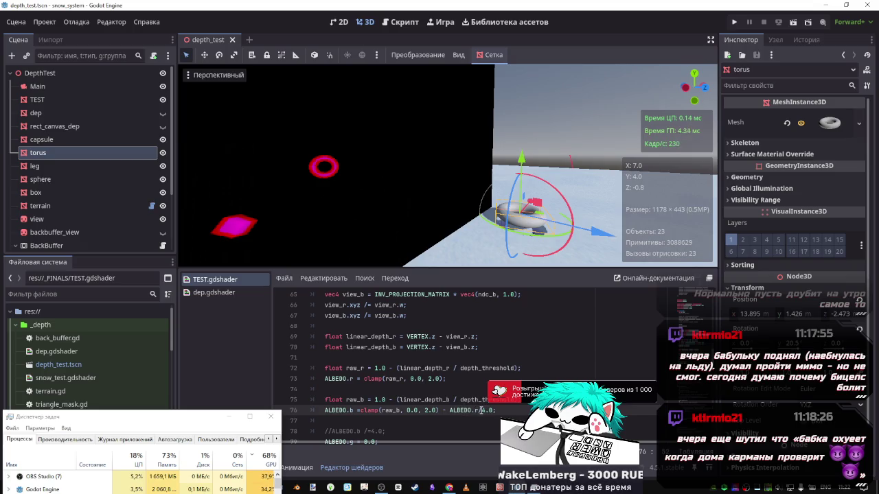
key("BackSpace")
type("+")
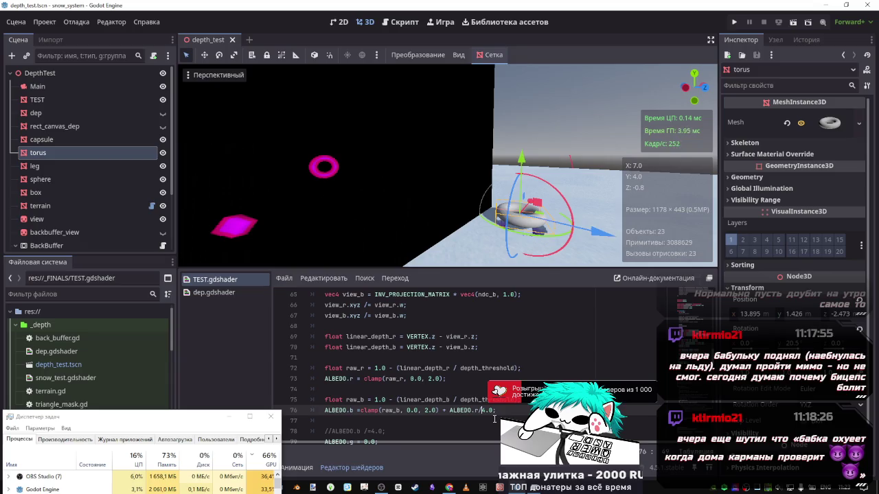
type("*")
key("ctrl+s")
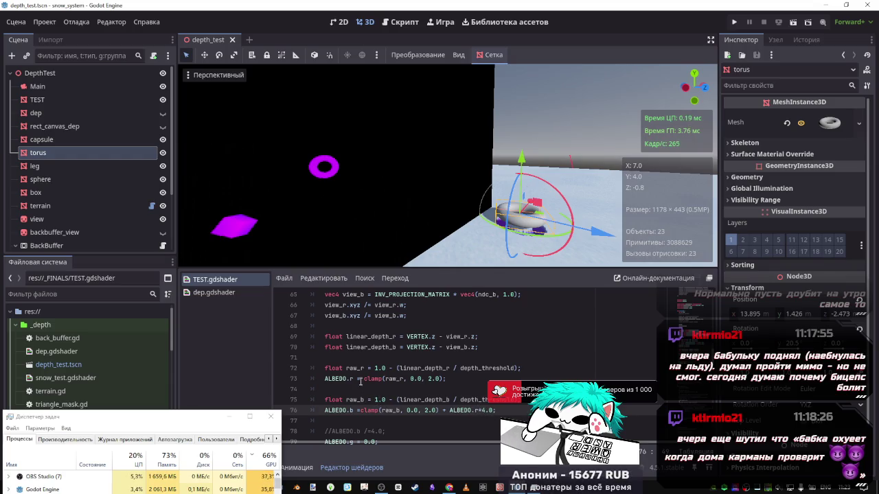
- Make the blue line clamp(raw_b-raw_r, 0.0, 2.0) and raise the torus higher
double_click(354, 368)
left_click(401, 412)
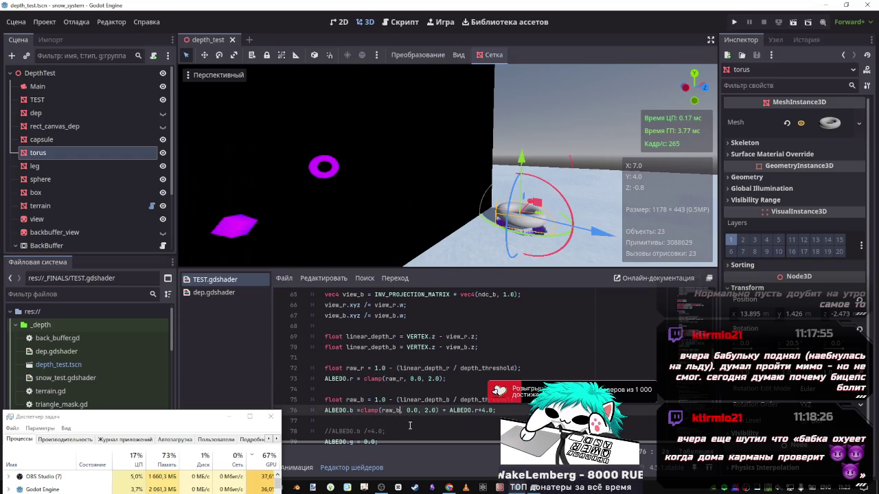
type("-raw_r")
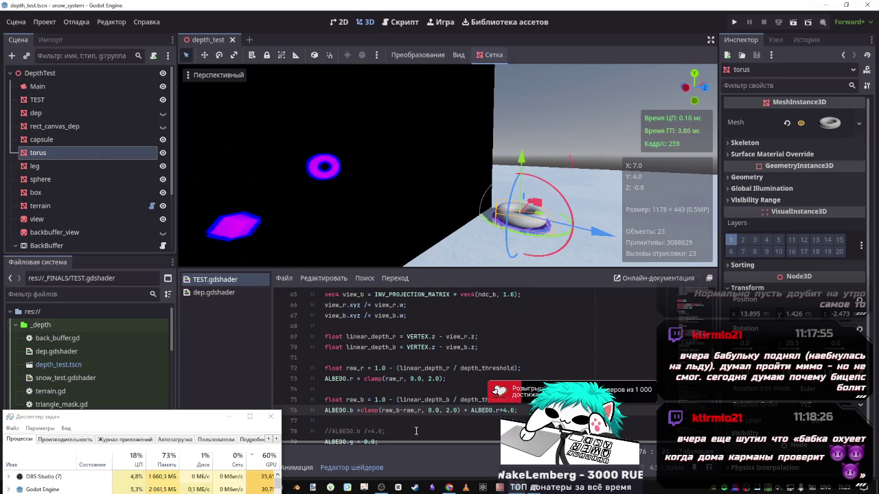
left_click_drag(521, 159, 521, 61)
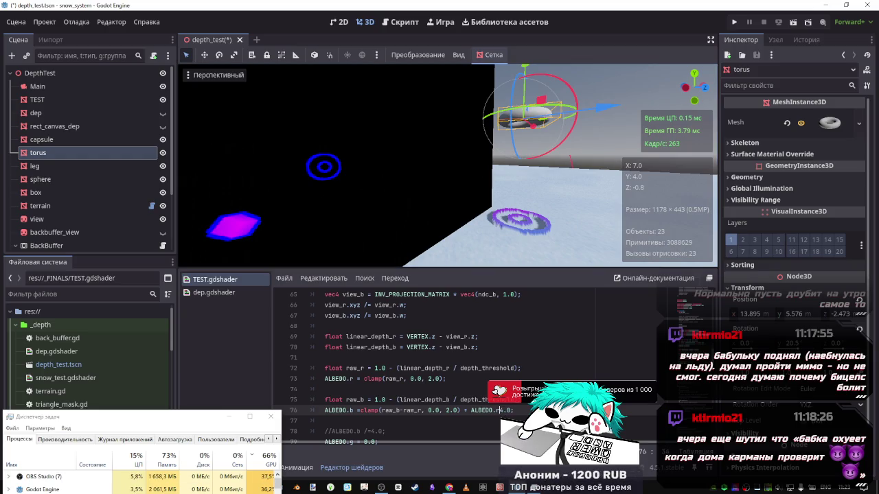
key("ctrl+s")
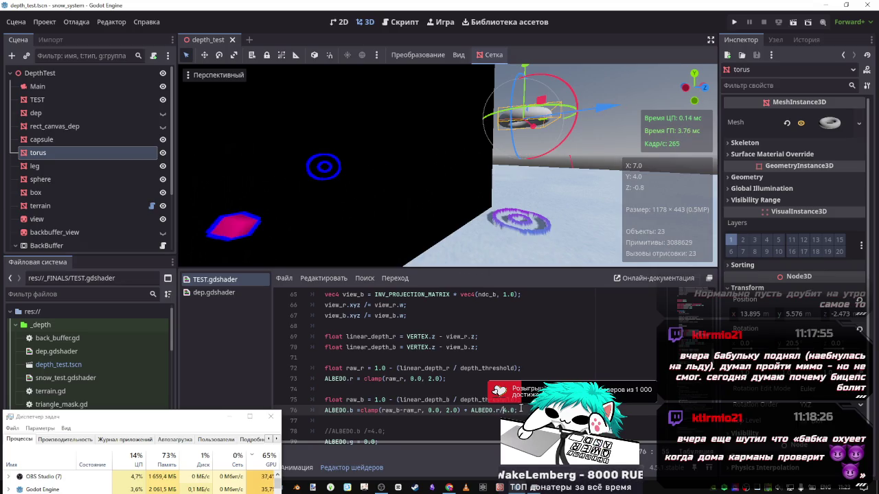
key("BackSpace")
key("BackSpace")
key("BackSpace")
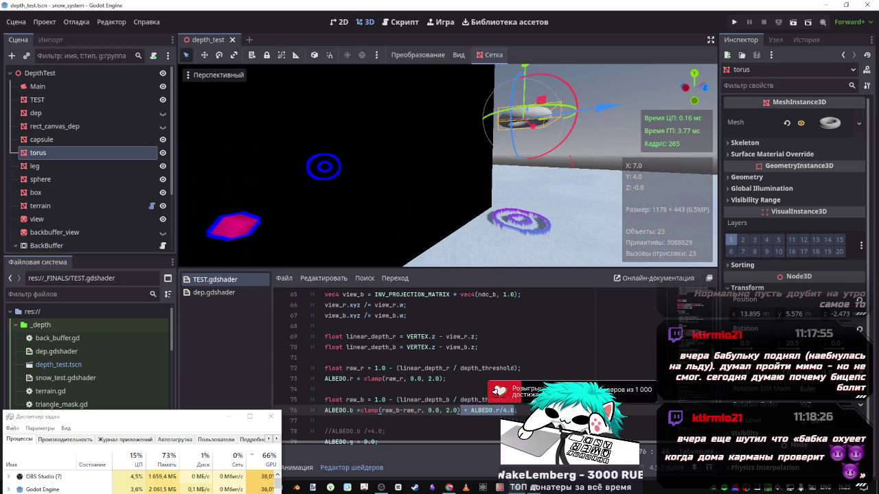
left_click_drag(487, 410, 335, 400)
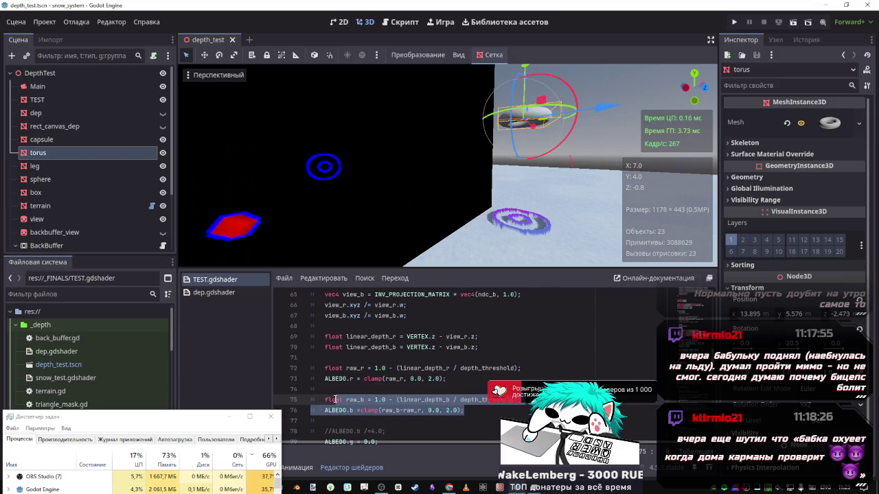
key("ctrl+x")
left_click(376, 359)
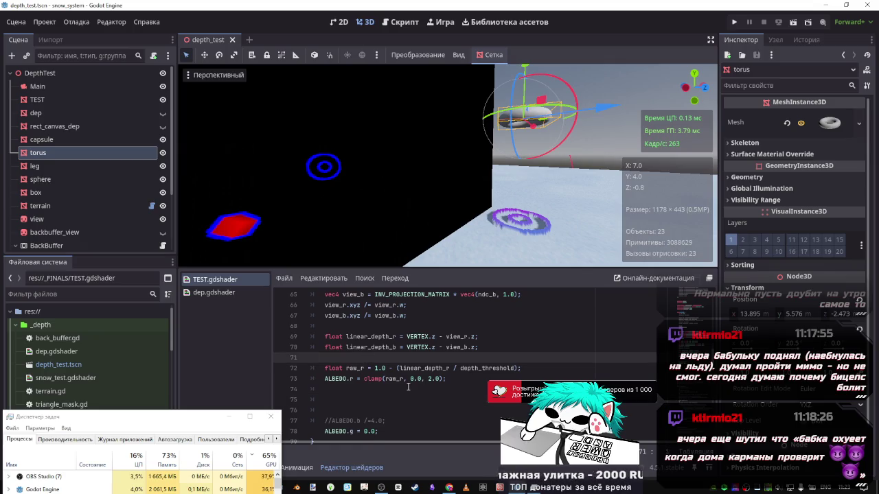
key("Return")
key("Return")
key("Up")
key("Tab")
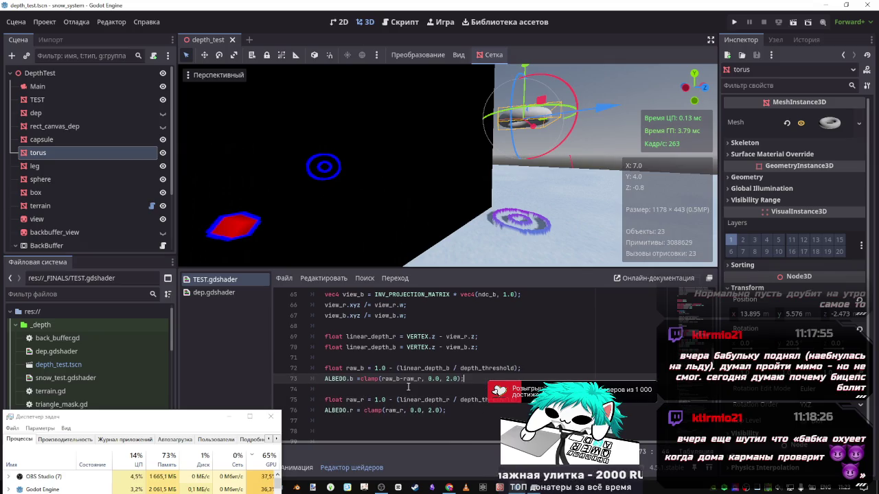
key("ctrl+v")
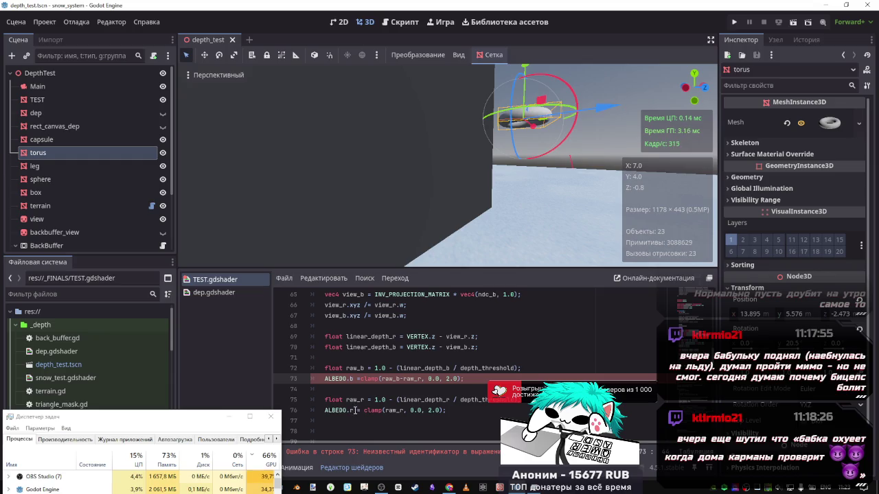
left_click_drag(355, 410, 324, 410)
double_click(422, 379)
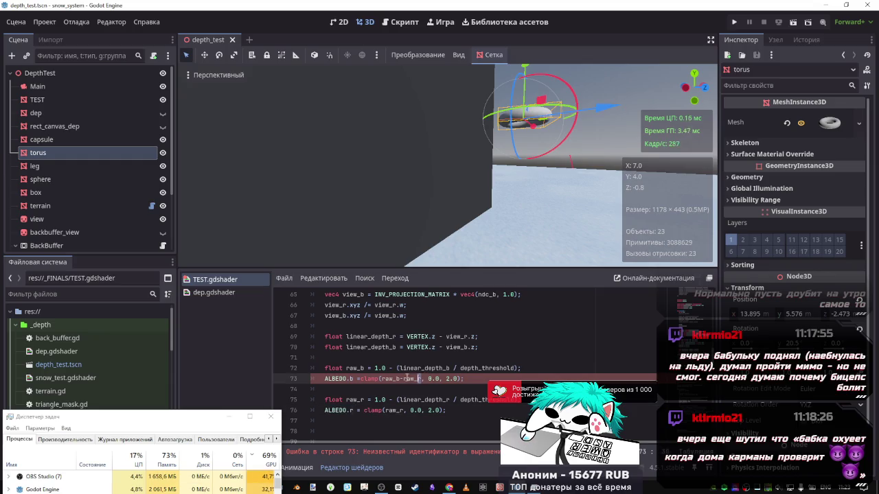
key("ctrl+v")
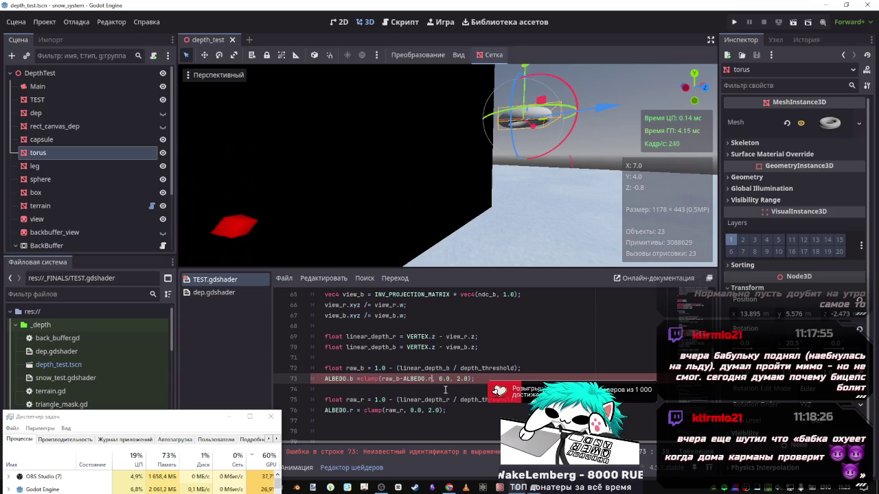
key("End")
key("shift+Up")
key("shift+Home")
key("BackSpace")
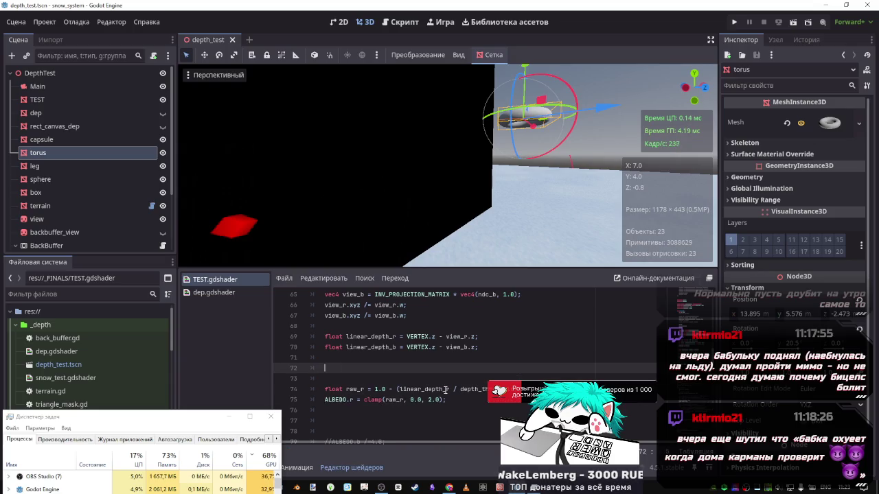
key("Delete")
key("BackSpace")
key("BackSpace")
key("ctrl+z")
key("ctrl+z")
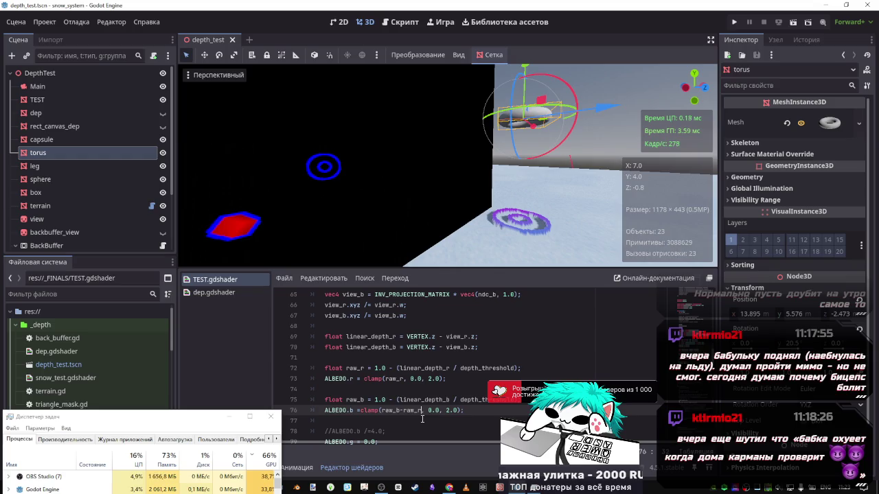
- Try dividing the blue depth difference on line 76 by raw_r
left_click_drag(453, 399, 523, 399)
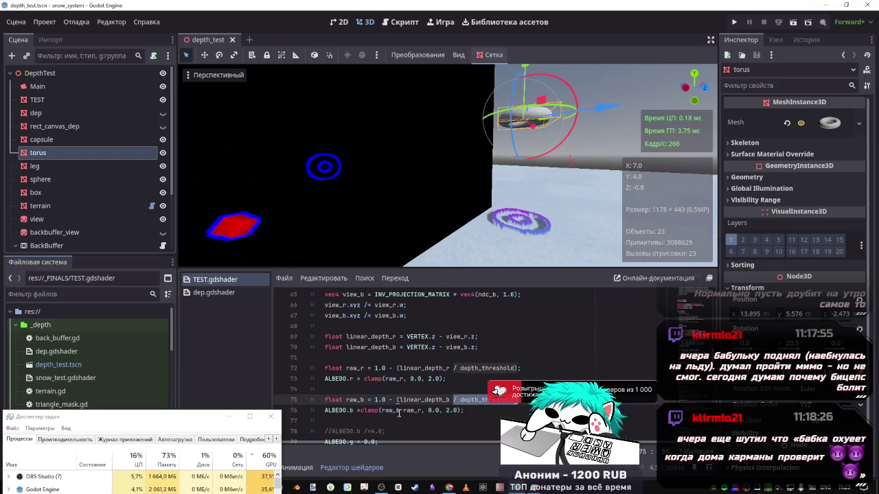
left_click(421, 410)
type("/")
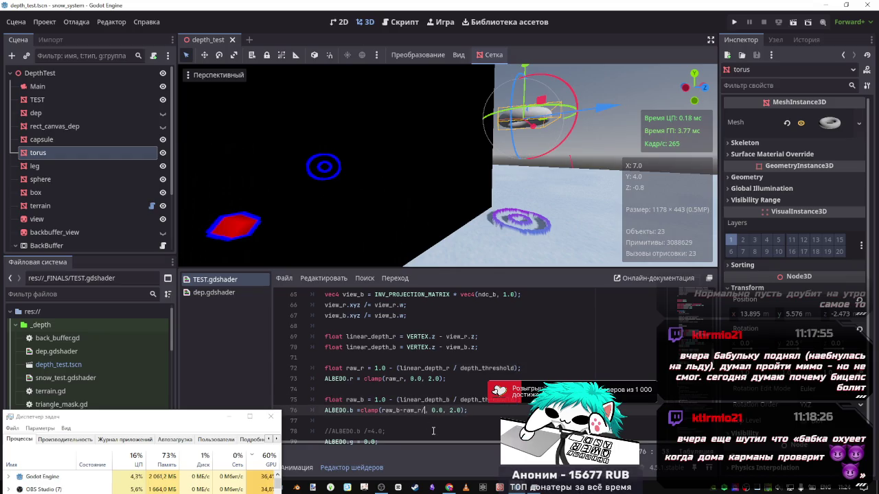
type("ra")
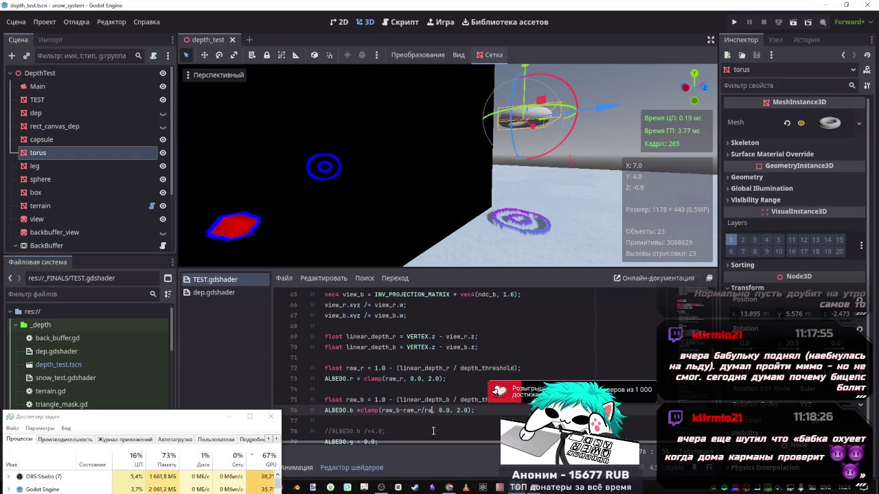
type("w")
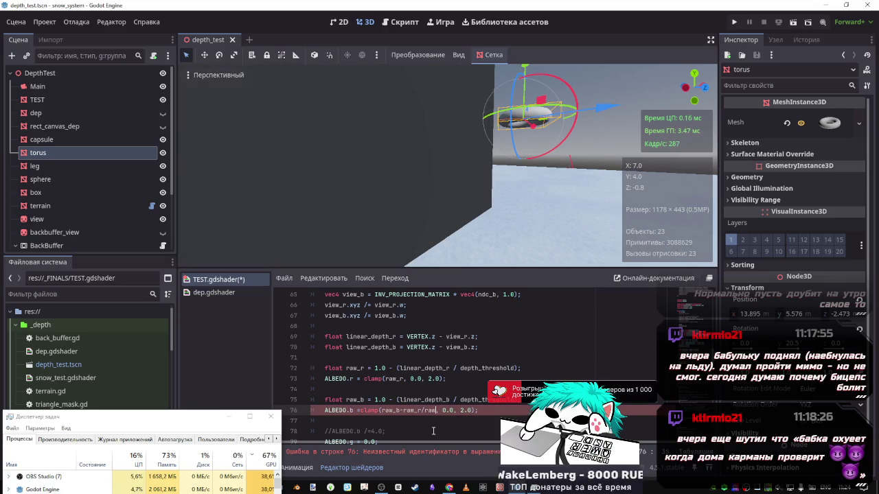
type("_r")
key("ctrl+s")
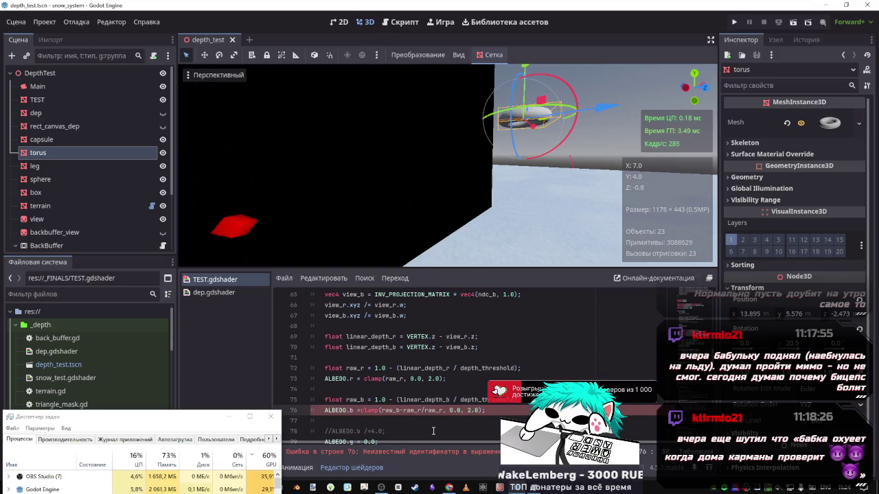
key("BackSpace")
key("BackSpace")
key("BackSpace")
- Change the line 76 divisor to 1.0-raw_b and save to preview it
type("1")
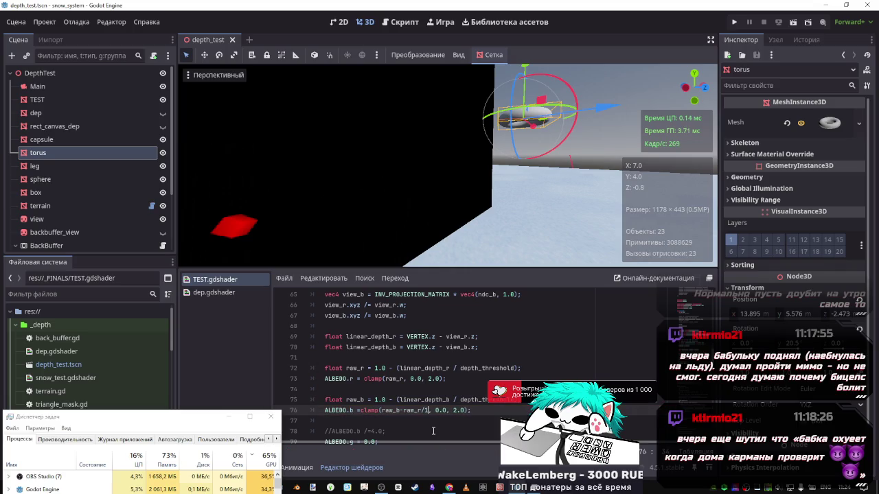
type(".0-")
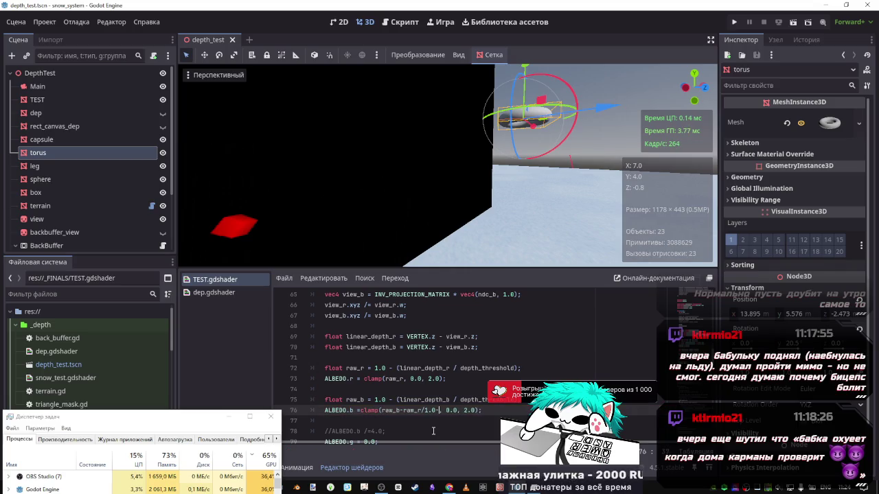
key("BackSpace")
key("BackSpace")
key("BackSpace")
type("ra")
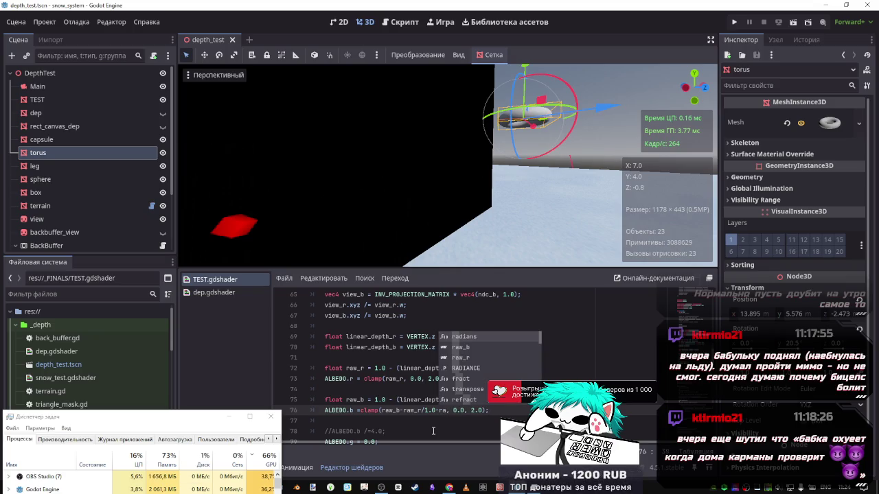
key("Down")
key("Down")
key("Down")
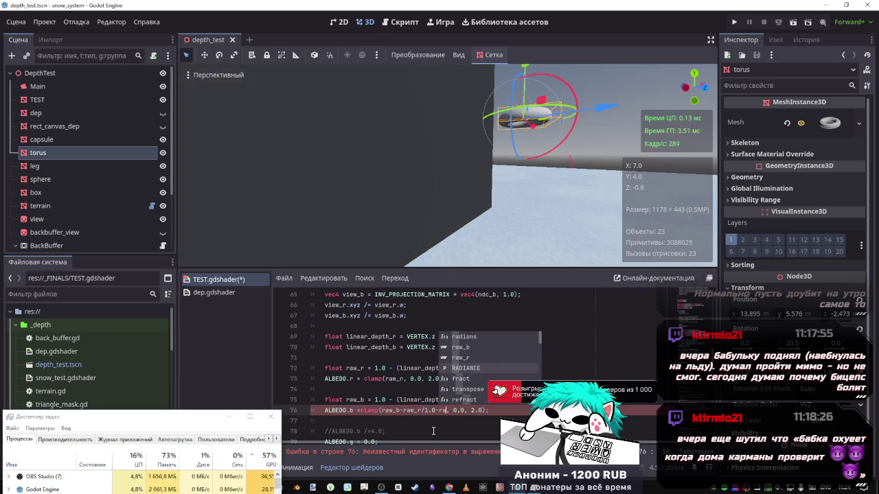
key("Up")
key("Return")
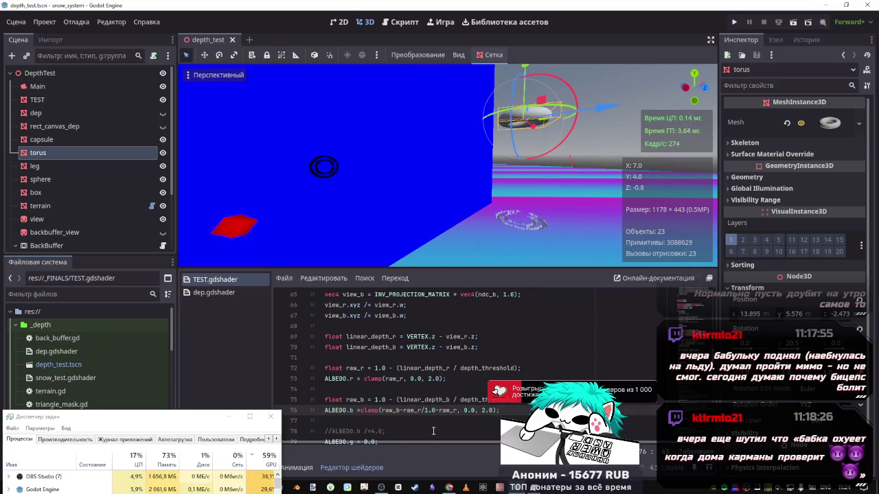
key("BackSpace")
type("b")
key("ctrl+s")
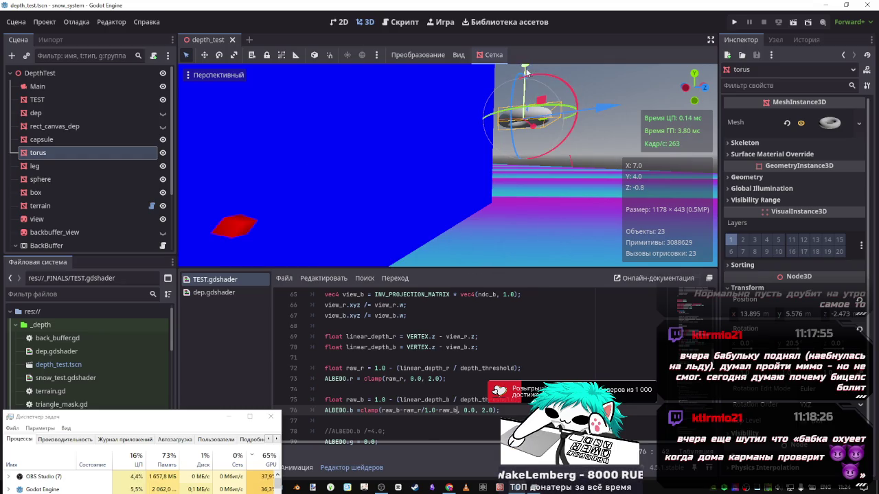
- Lower the torus and strip the division back out of line 76
mouse_move(528, 79)
left_mouse_down()
mouse_move(524, 187)
mouse_move(521, 139)
mouse_move(522, 178)
mouse_move(522, 162)
left_mouse_up()
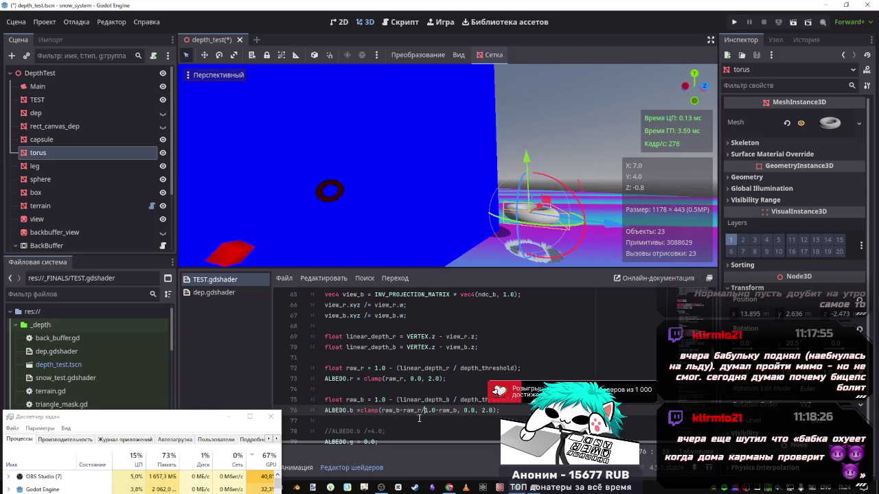
type("(")
type(")")
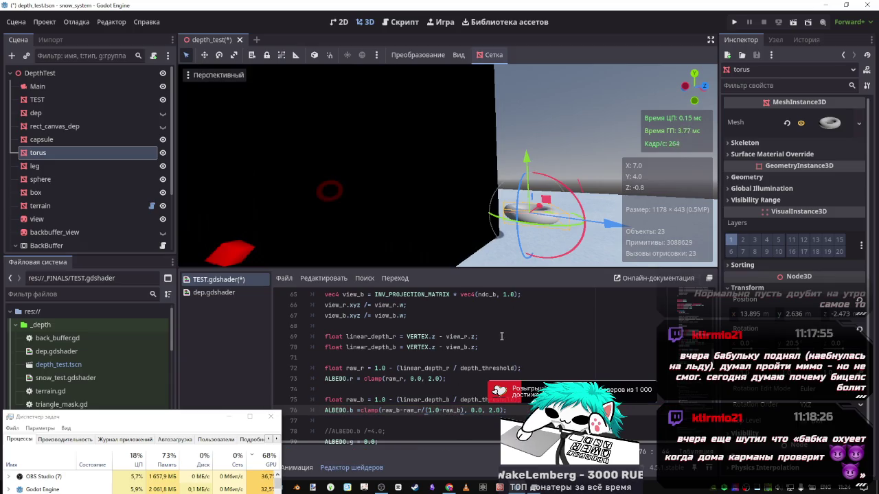
mouse_move(526, 160)
left_mouse_down()
mouse_move(525, 175)
mouse_move(523, 118)
mouse_move(523, 164)
mouse_move(524, 156)
left_mouse_up()
left_click(375, 416)
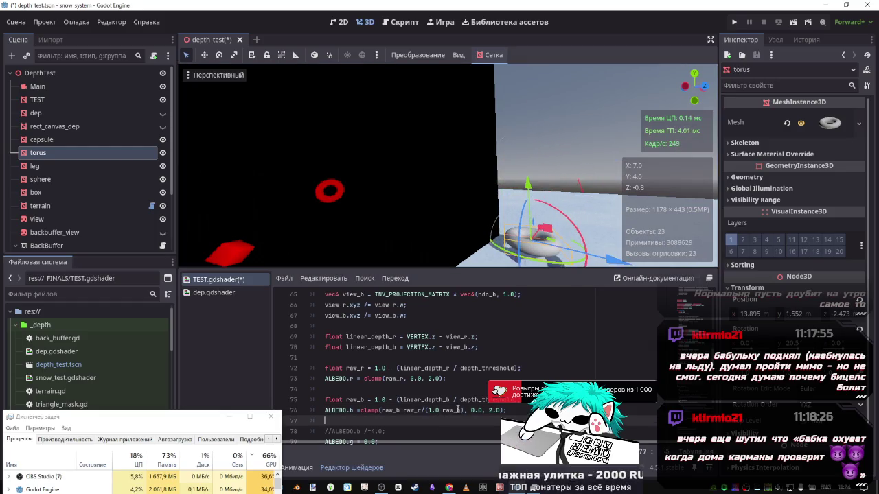
left_click_drag(465, 410, 401, 410)
key("BackSpace")
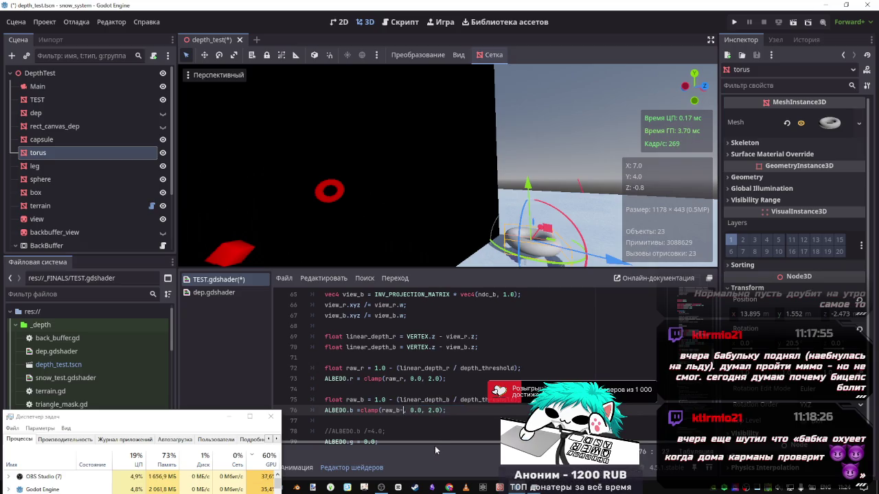
- Try raw_b+raw_b, then raw_b-raw_r inside the line 76 clamp
type("+")
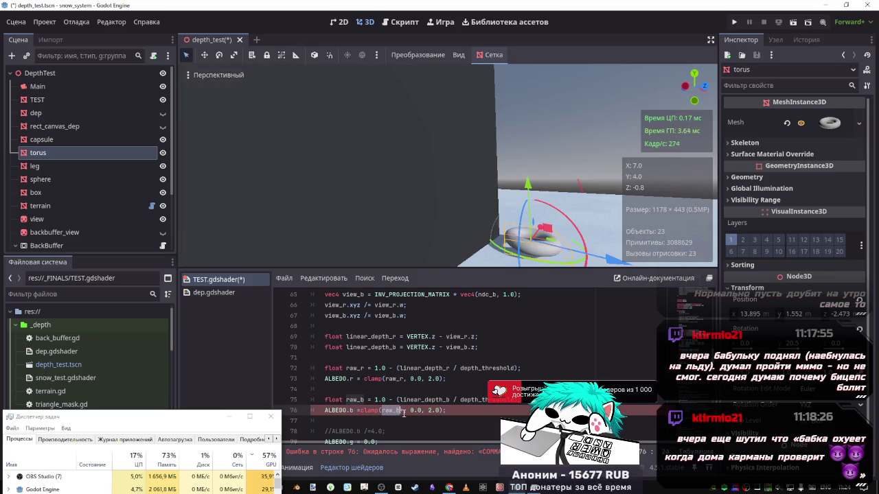
type("raw_b")
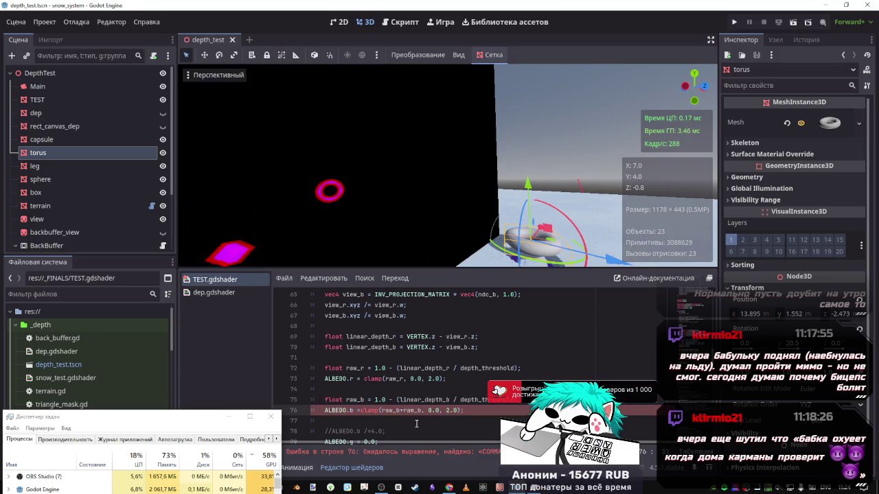
key("ctrl+s")
key("Left")
key("Left")
key("Left")
key("BackSpace")
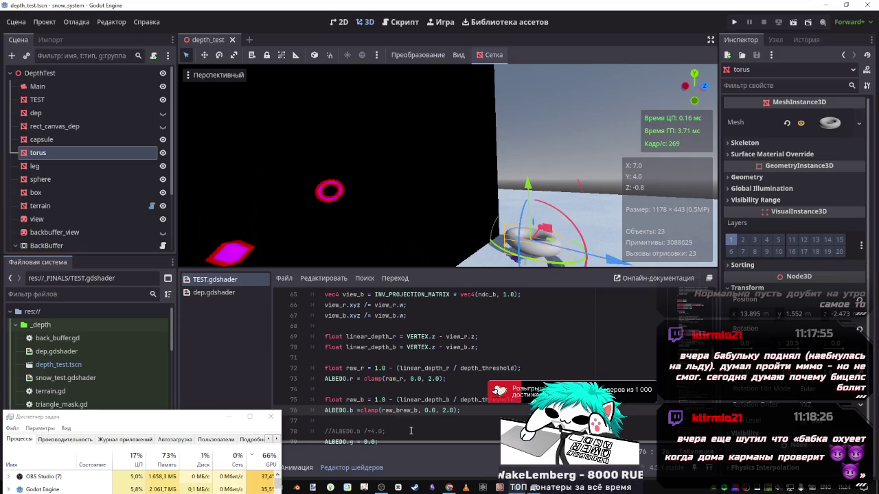
type("-")
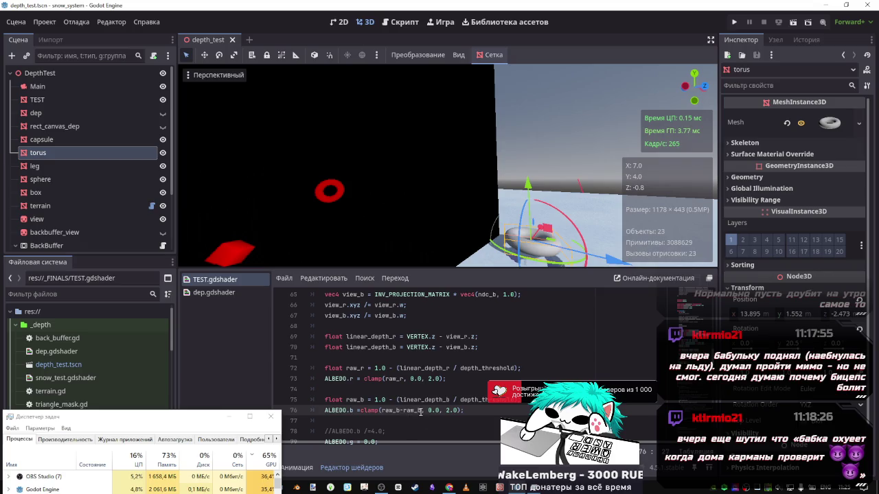
left_click_drag(421, 410, 403, 410)
type("raw_r")
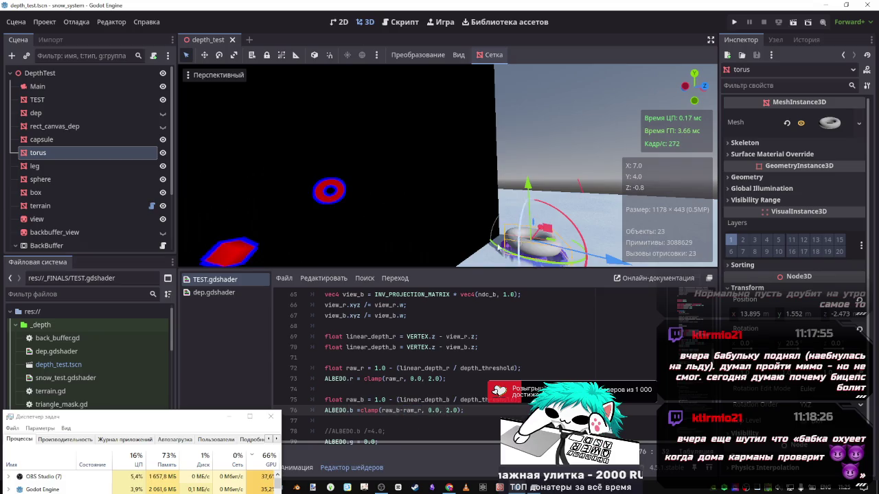
- Raise the torus to about Y 3.46 and leave clamp(raw_b, 0.0, 2.0) on line 76
left_click_drag(544, 197, 543, 147)
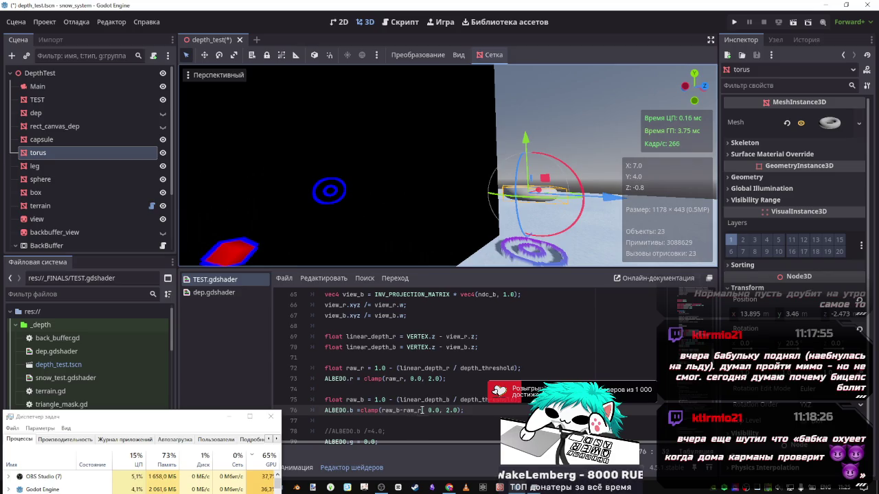
left_click_drag(423, 409, 400, 410)
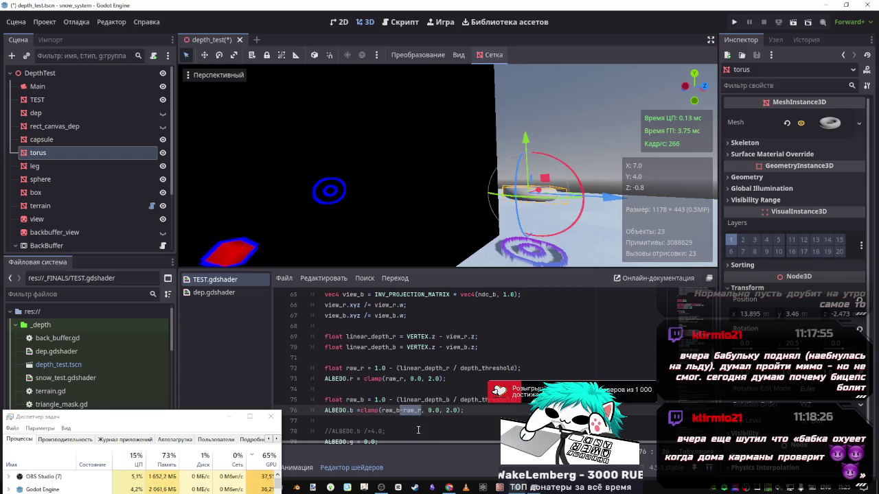
key("BackSpace")
key("Home")
key("Return")
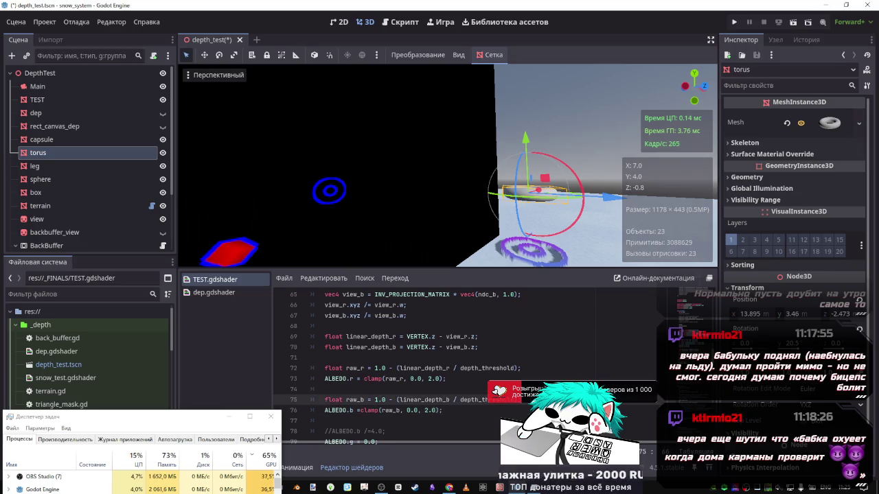
- Add a 'raw_b -= raw_r;' line above the blue assignment, fixing the doubled minus
key("Up")
type("raw")
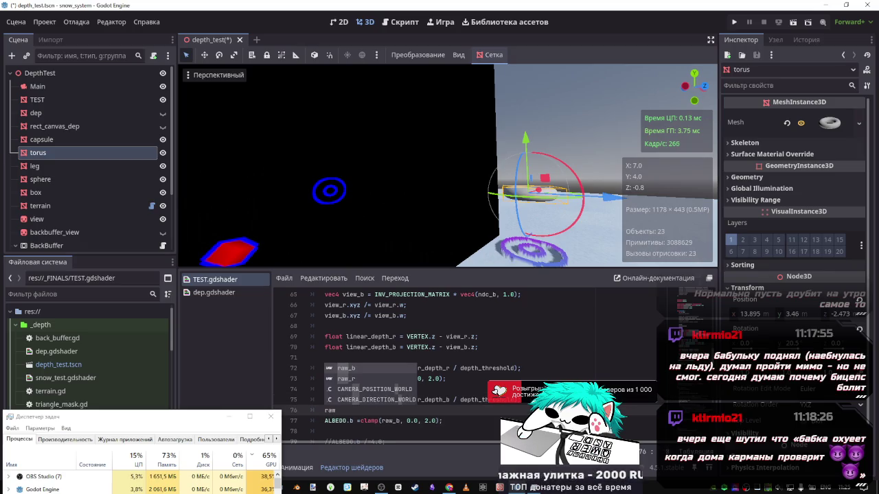
type("_b ")
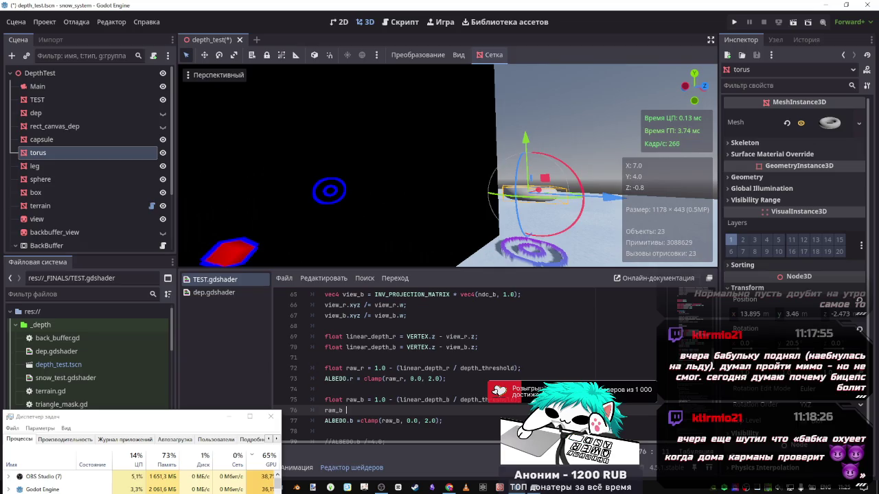
type("-=-raw_r")
key("ctrl+s")
type(";")
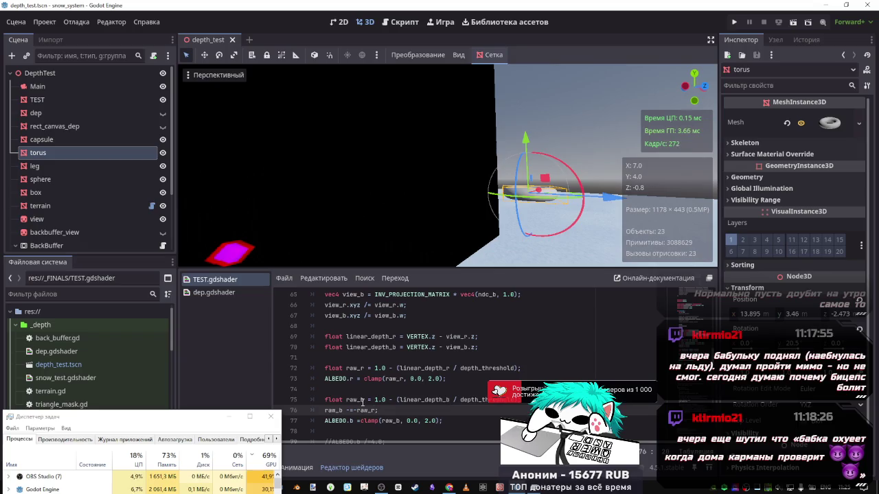
double_click(334, 409)
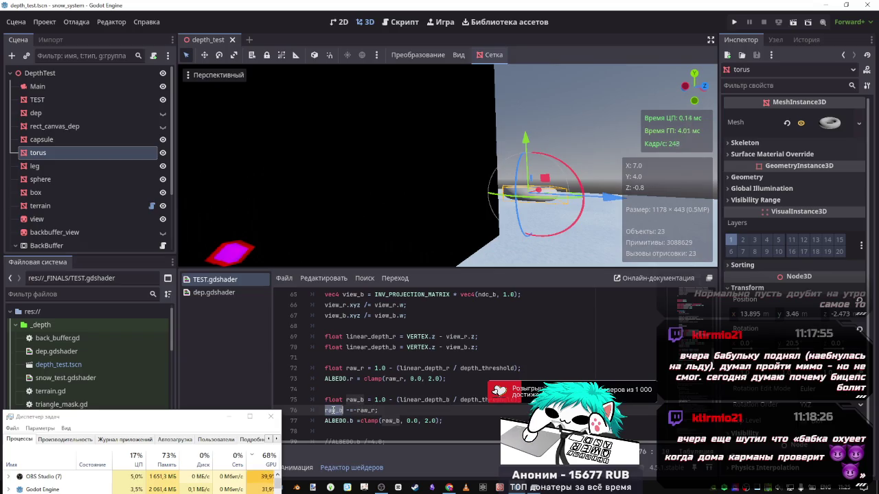
left_click(357, 410)
key("BackSpace")
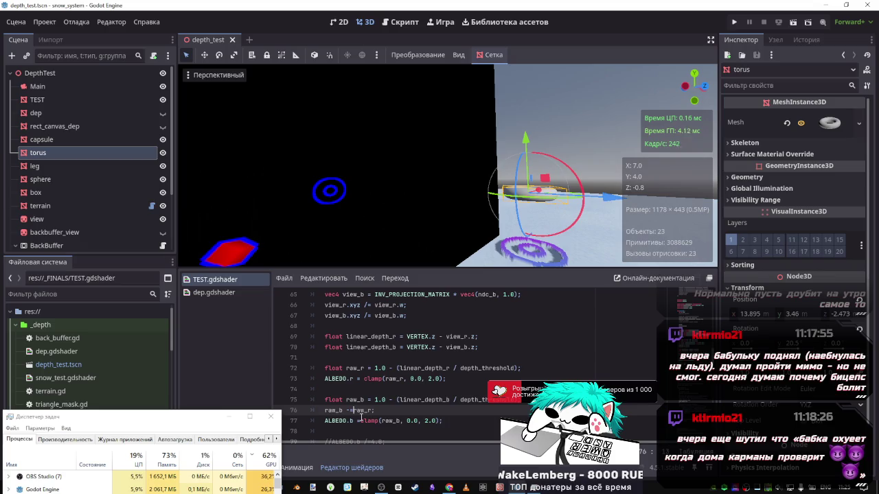
- Lower the torus and test '+=' on the blue assignment, then revert it and recompile
mouse_move(525, 139)
left_mouse_down()
mouse_move(523, 172)
mouse_move(523, 120)
left_mouse_up()
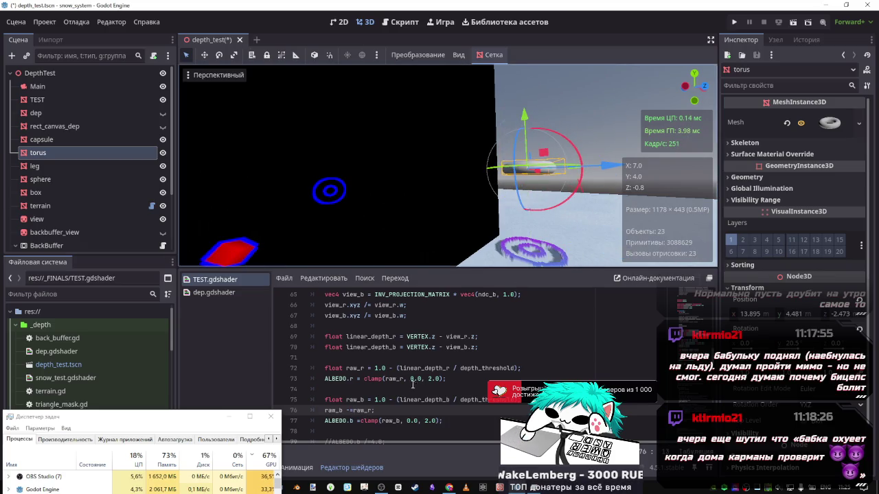
scroll(412, 383, "down", 1)
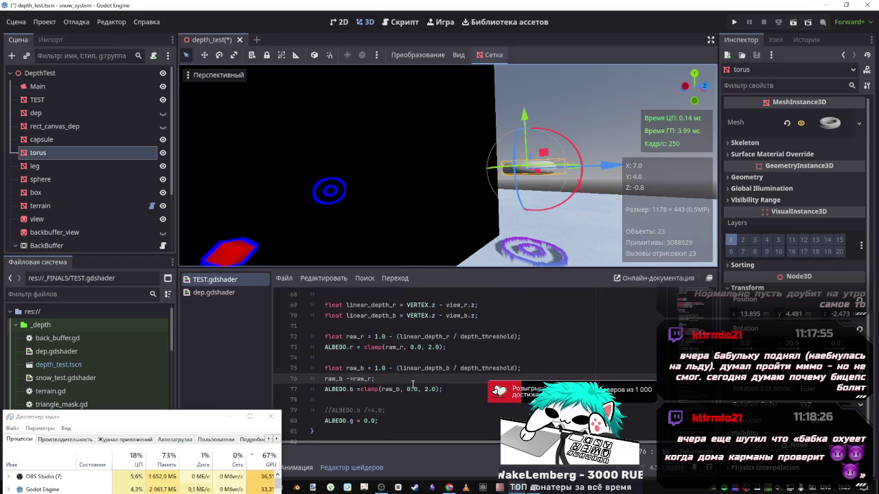
left_click(357, 389)
type("+")
key("ctrl+s")
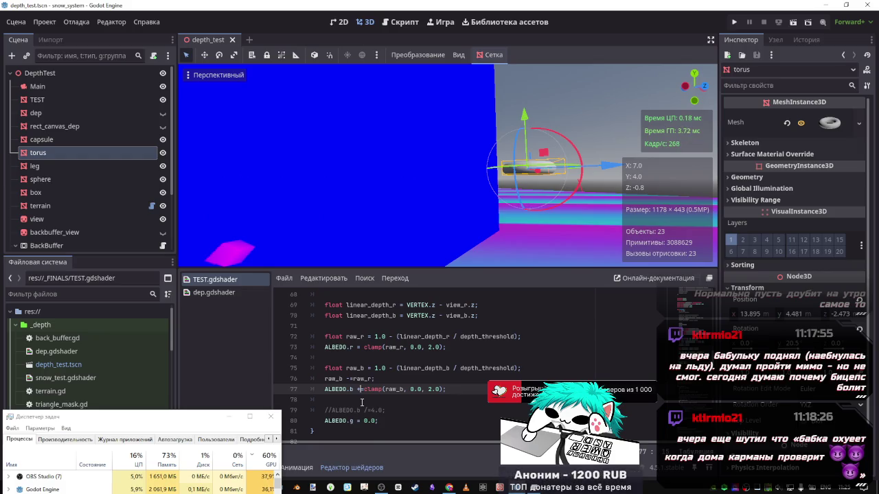
key("BackSpace")
key("ctrl+s")
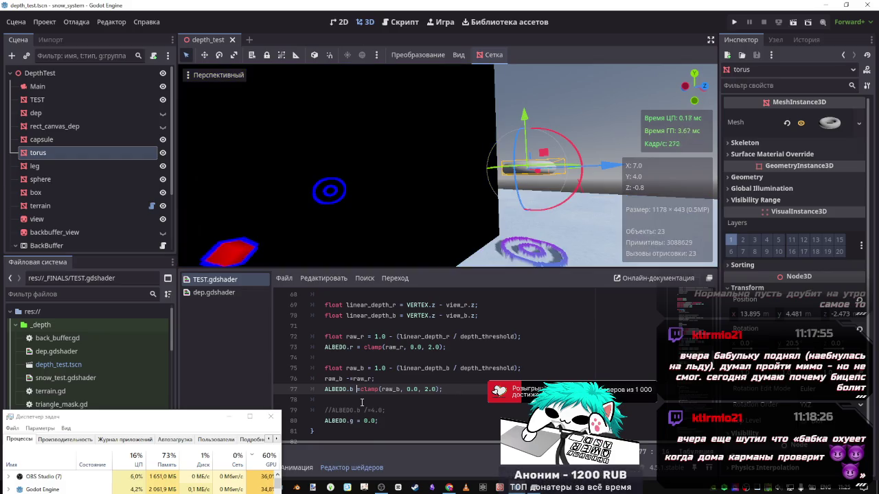
- Remove the '1.0 -' term from the raw_b formula, save, and lower the torus to check outlines
type("1.0-")
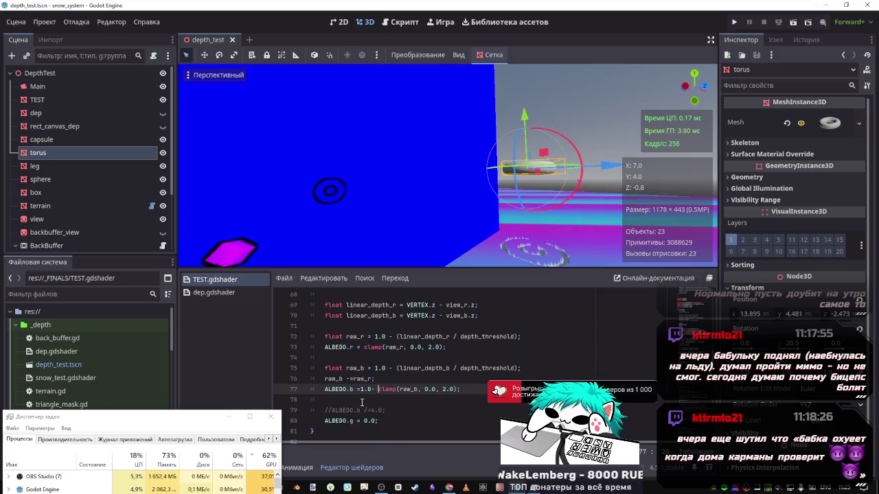
left_click_drag(395, 368, 372, 368)
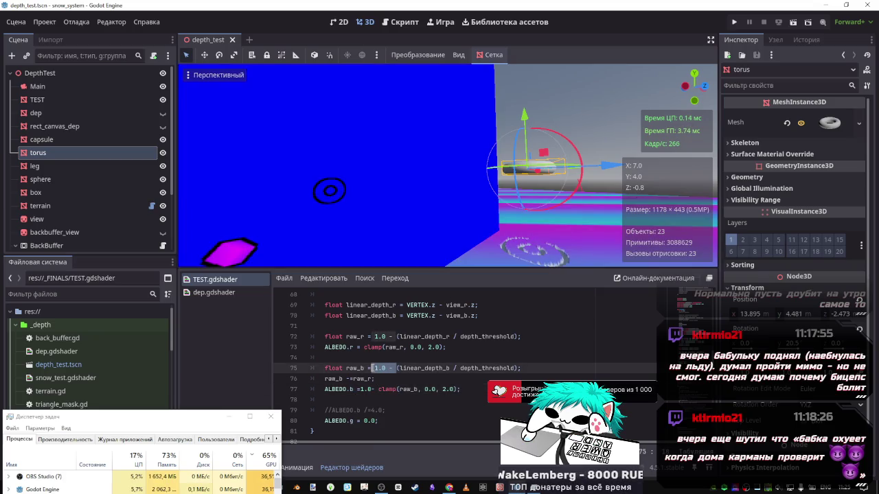
key("BackSpace")
key("ctrl+s")
mouse_move(525, 115)
left_mouse_down()
mouse_move(526, 167)
mouse_move(529, 148)
mouse_move(516, 158)
left_mouse_up()
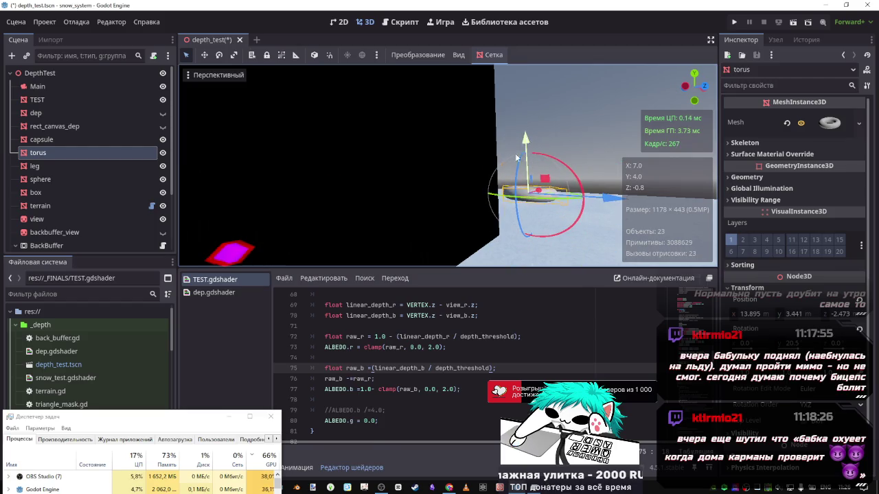
- Try 'raw_b += raw_r', then delete that adjustment line entirely and save
left_click(353, 379)
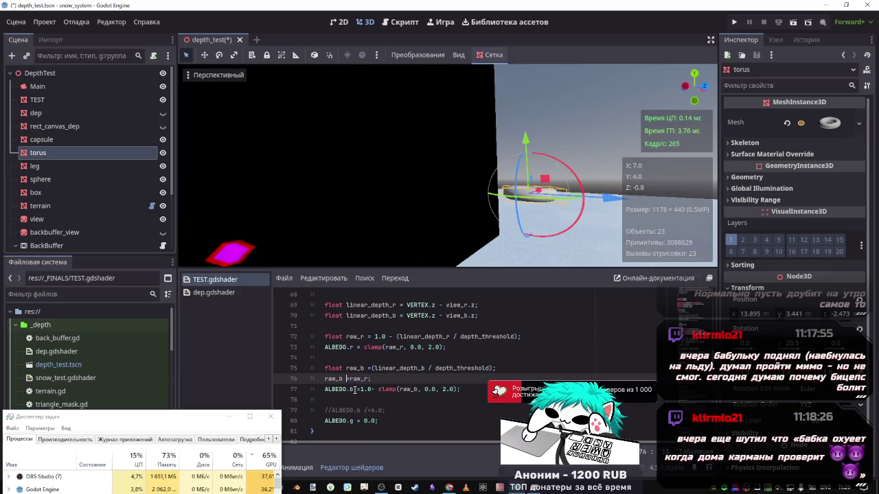
type("+")
key("ctrl+s")
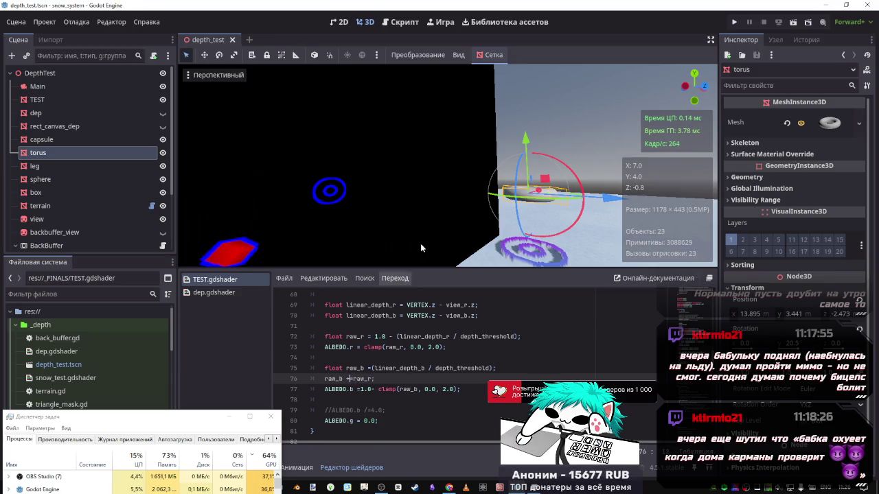
left_click_drag(527, 144, 527, 130)
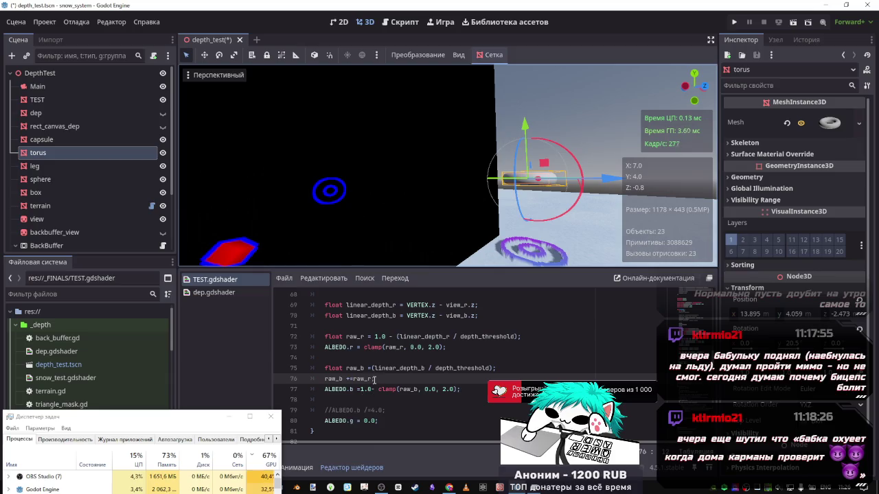
left_click_drag(374, 379, 264, 377)
key("BackSpace")
key("BackSpace")
key("ctrl+s")
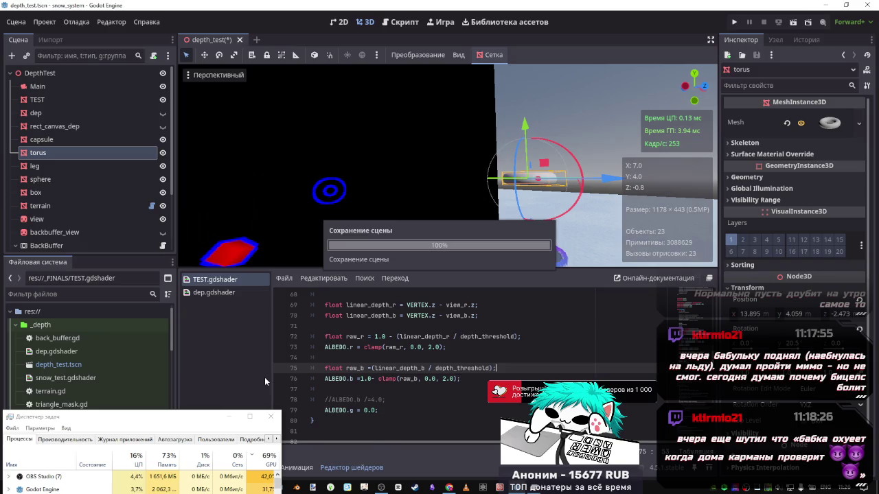
- Lower the torus to about Y 3.255 and select the '1.0 - ' term on raw_r line 72
mouse_move(525, 144)
left_mouse_down()
mouse_move(525, 199)
mouse_move(525, 134)
mouse_move(525, 199)
mouse_move(518, 147)
left_mouse_up()
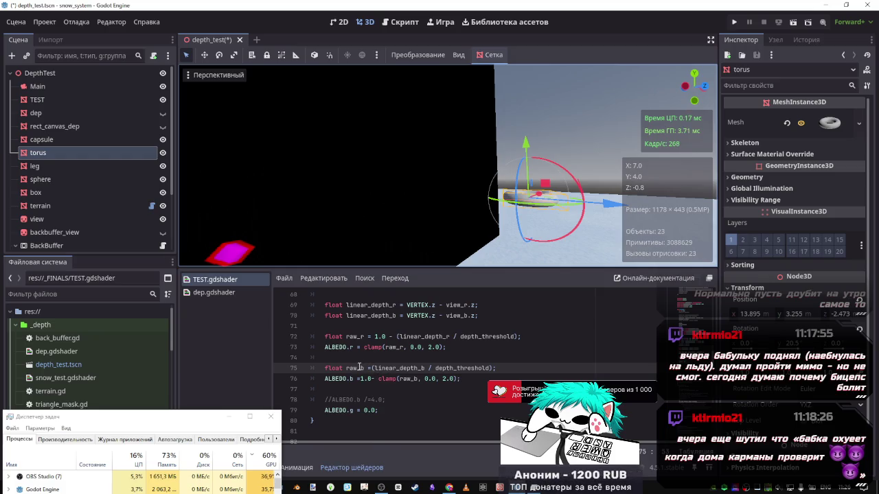
double_click(354, 337)
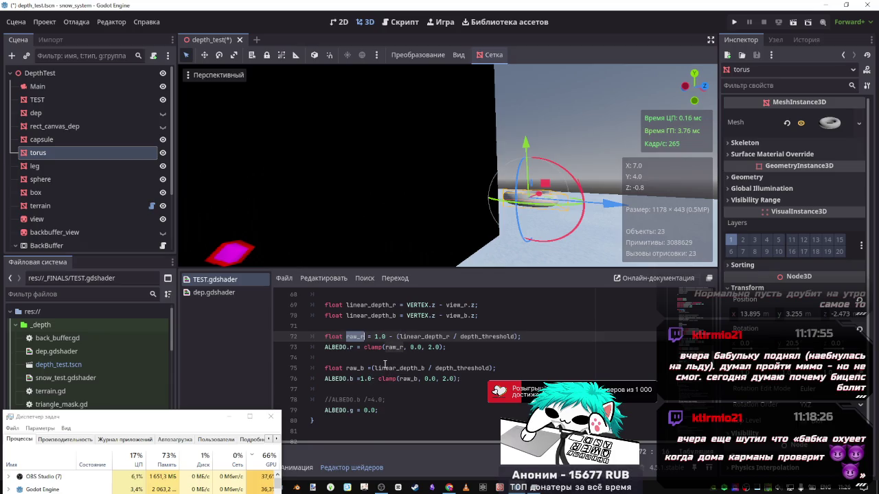
left_click_drag(346, 336, 493, 336)
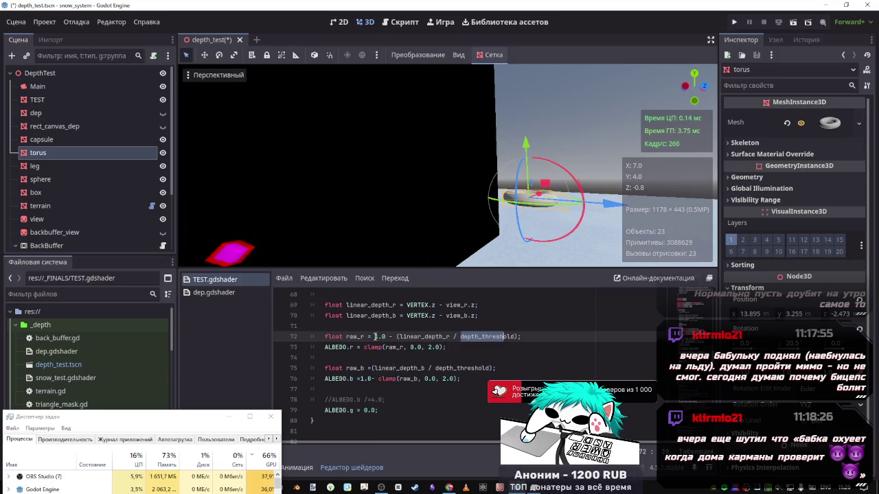
left_click(375, 336)
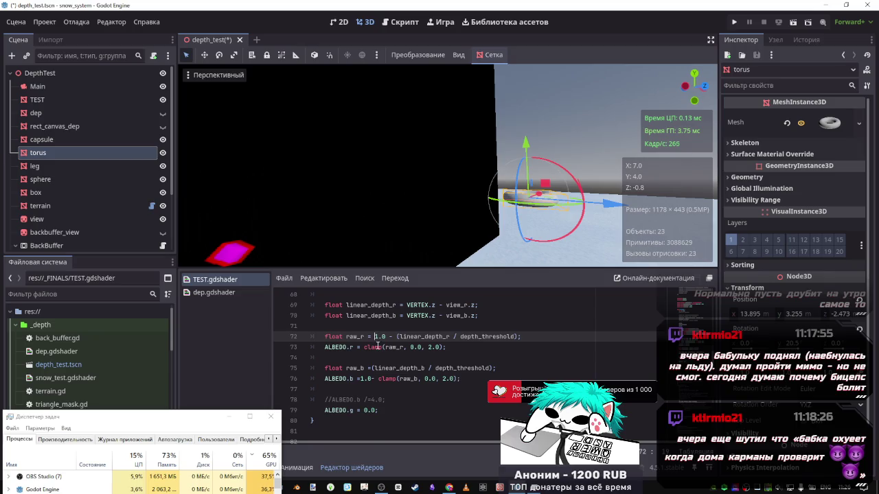
left_click_drag(375, 337, 396, 338)
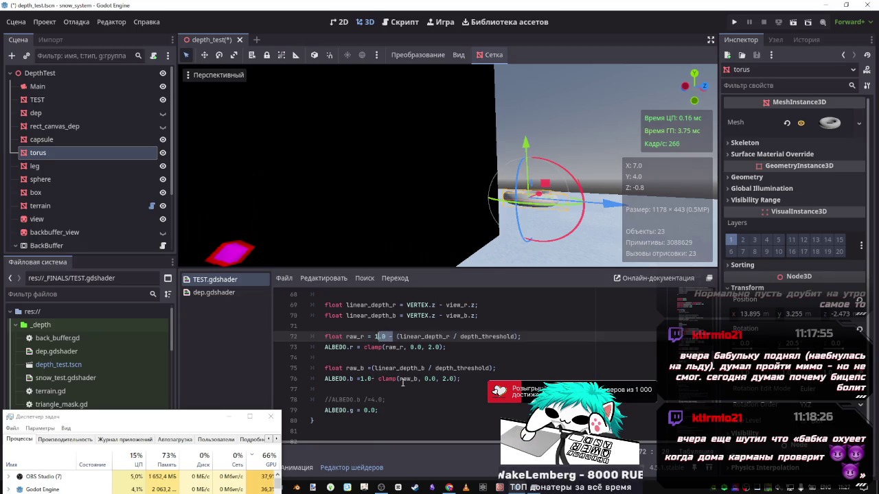
- Remove '1.0 -' from raw_r and test signs after raw_b in the blue clamp, then undo
key("BackSpace")
key("ctrl+s")
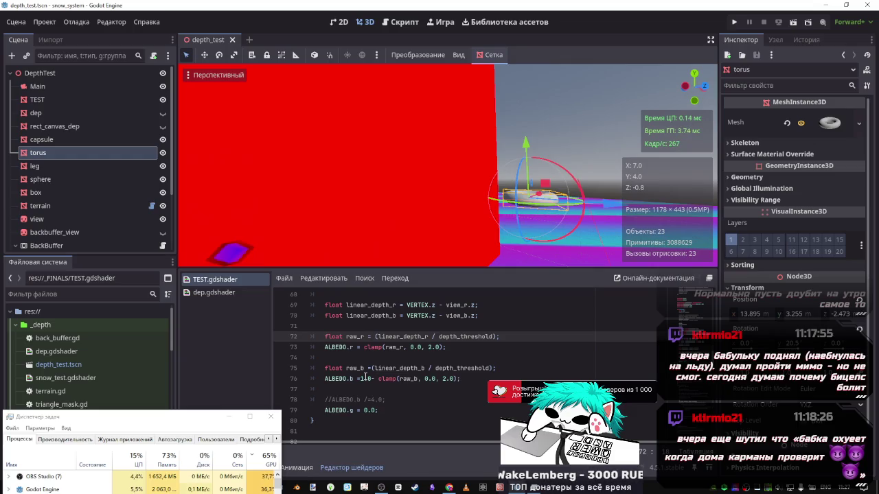
left_click(418, 379)
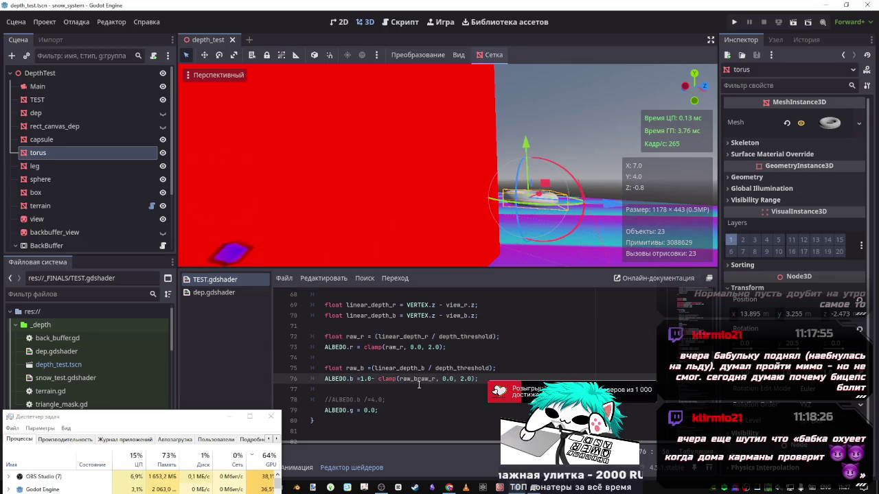
type("-")
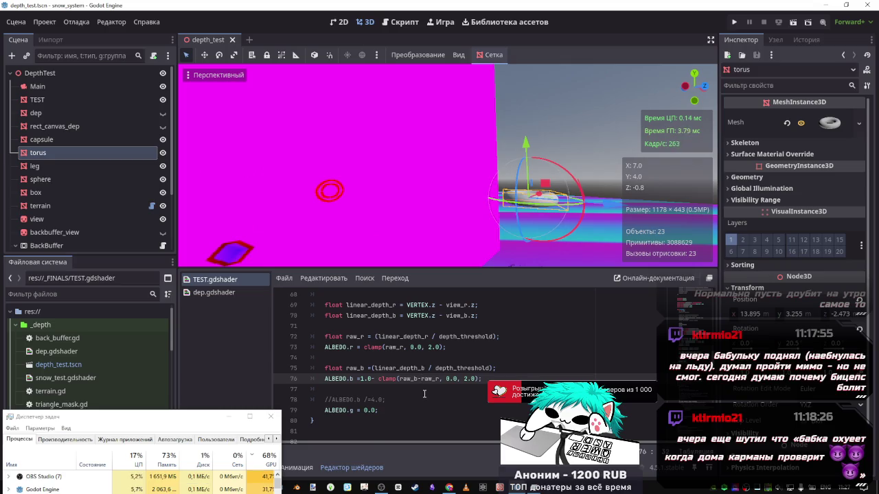
key("BackSpace")
type("+")
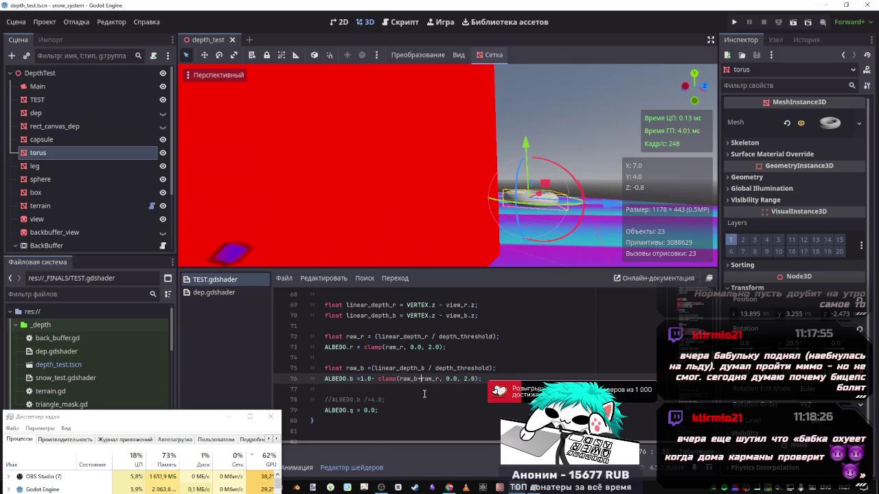
key("BackSpace")
key("ctrl+z")
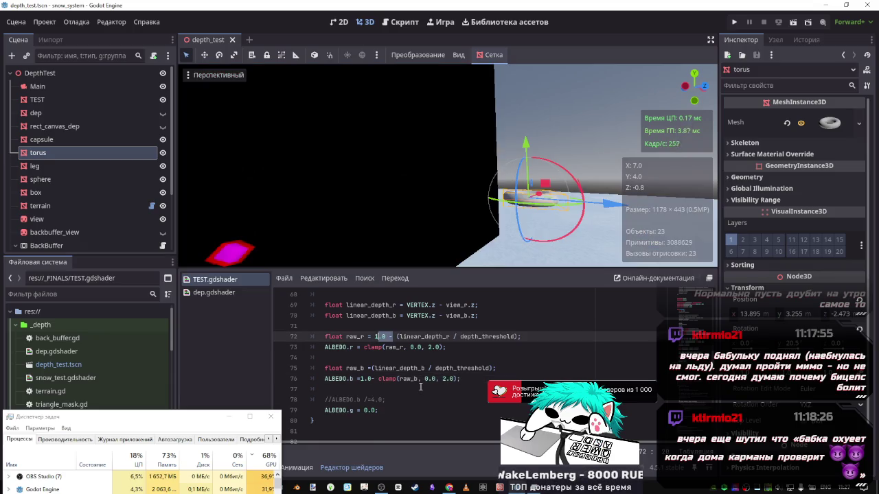
key("ctrl+z")
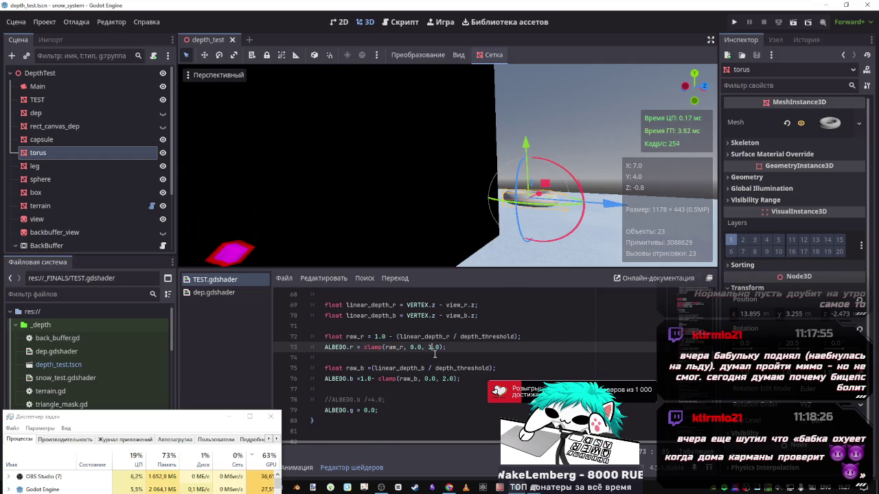
- Append '-linear_depth_b' to raw_r, save, switch it to '+', and move the torus to Y 3.79
mouse_move(525, 145)
left_mouse_down()
mouse_move(523, 182)
mouse_move(533, 123)
left_mouse_up()
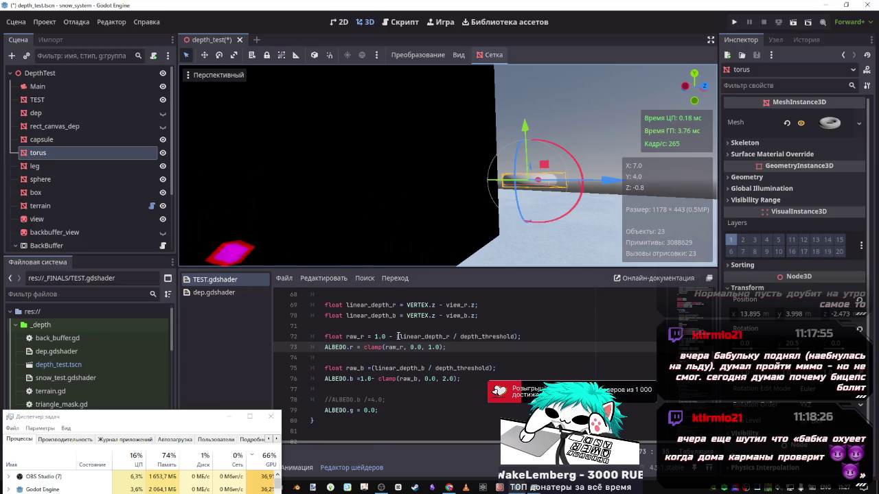
left_click(425, 368)
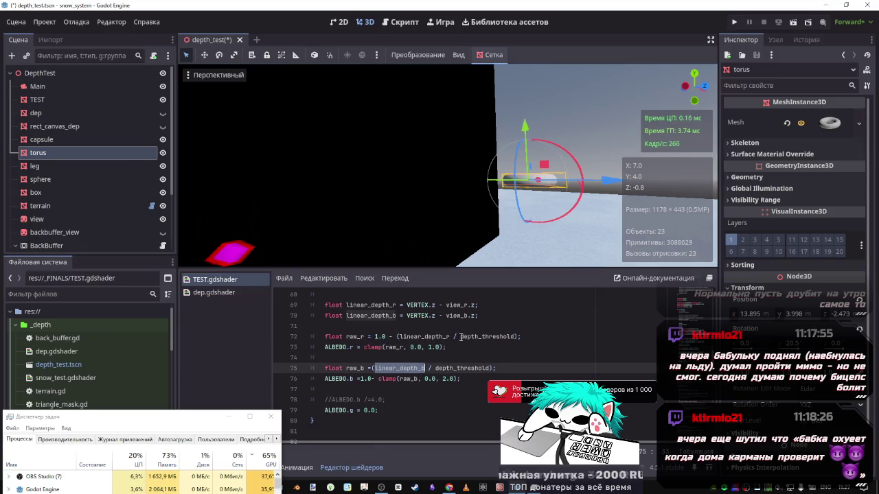
left_click(449, 336)
type("-linear_depth_b")
key("ctrl+s")
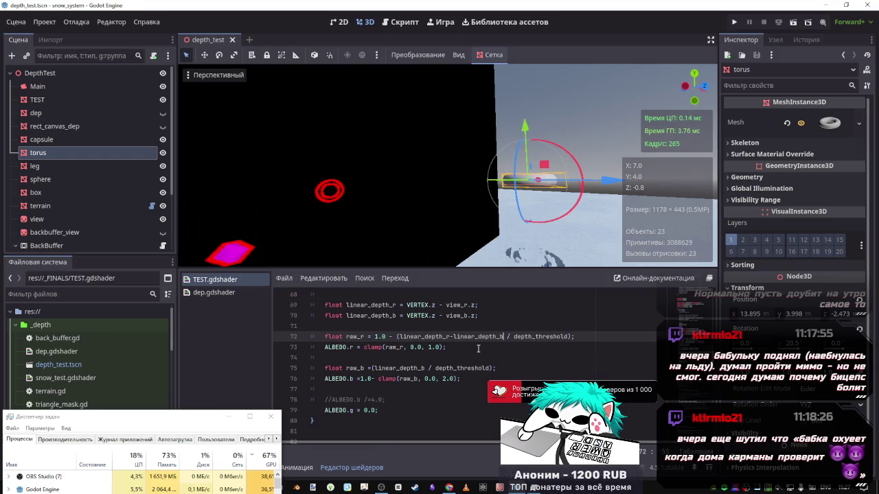
key("BackSpace")
type("+")
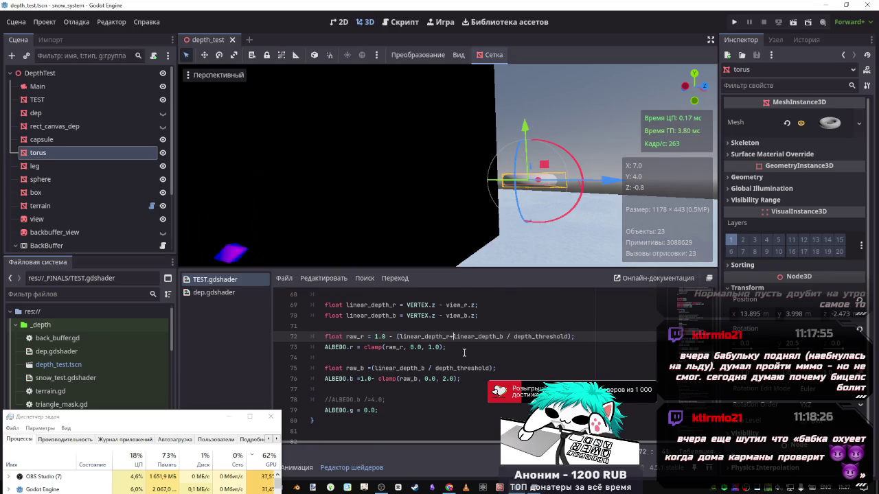
left_click_drag(524, 128, 521, 194)
left_click_drag(518, 190, 507, 159)
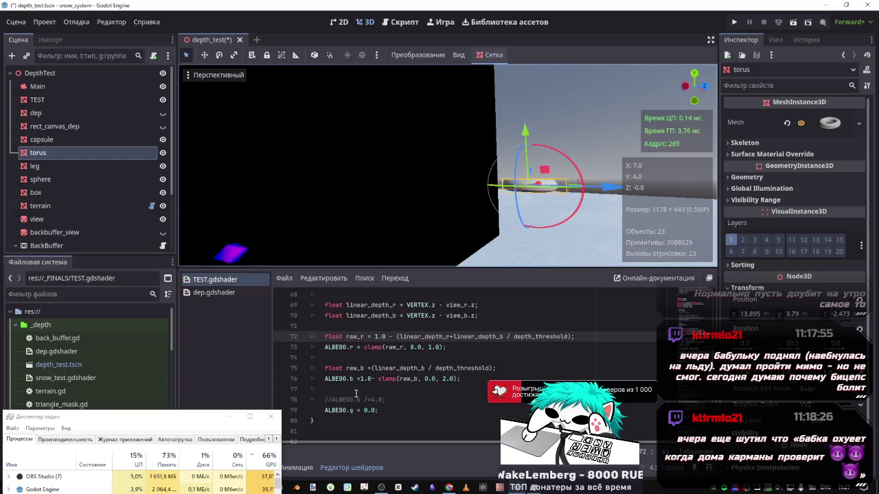
- Test dropping '1.0-' from the blue formula, restore it, then add 'raw_b+raw_r' and change to minus
left_click_drag(374, 378, 358, 379)
key("BackSpace")
key("ctrl+s")
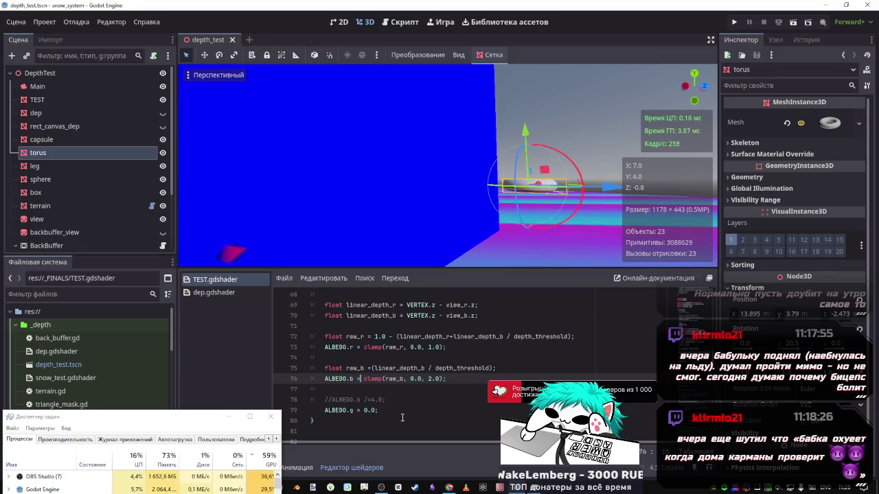
key("ctrl+z")
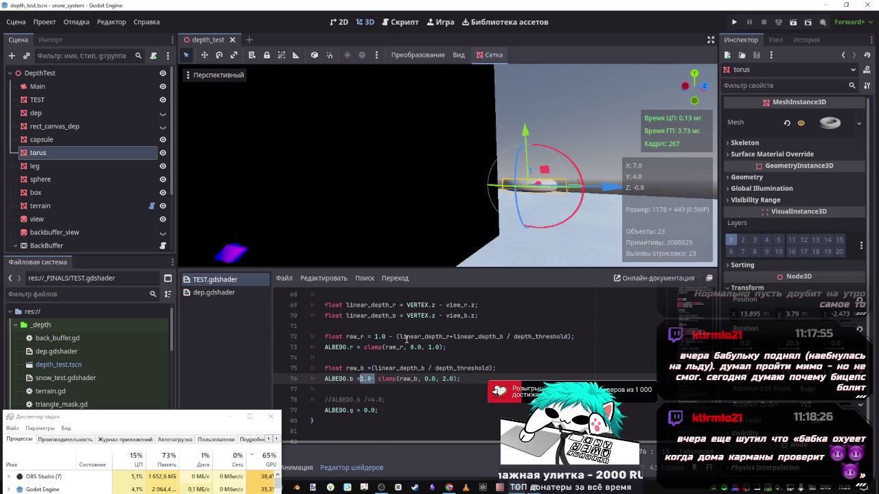
double_click(399, 349)
left_click(419, 379)
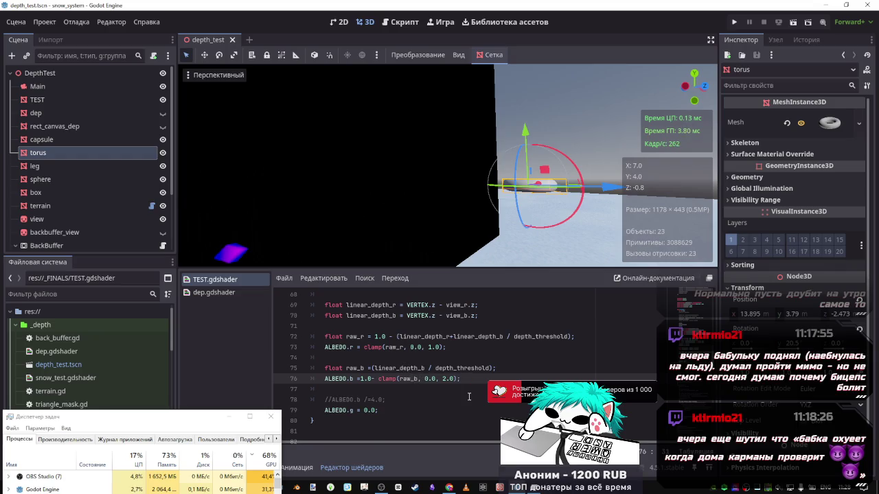
type("+raw_r")
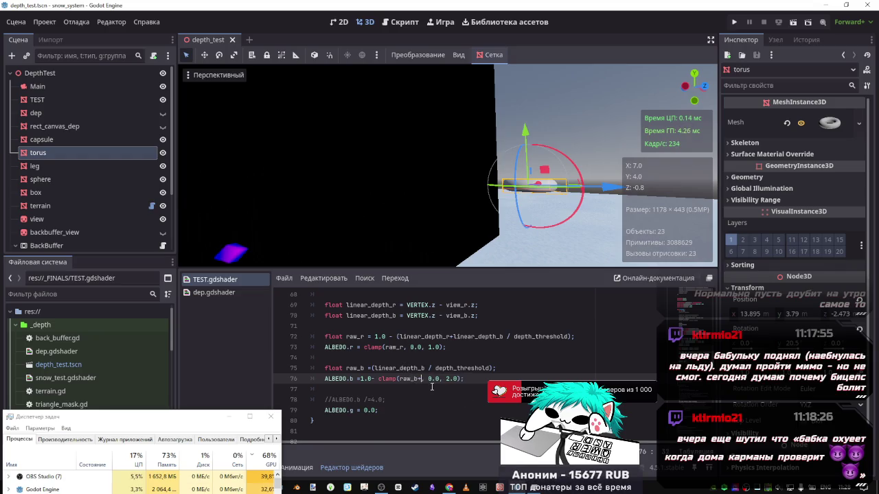
key("ctrl+s")
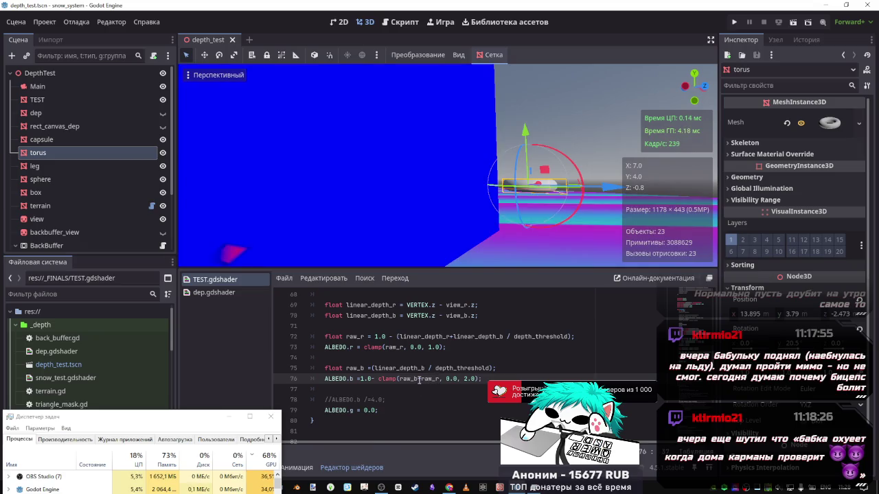
left_click(420, 380)
key("BackSpace")
type("-")
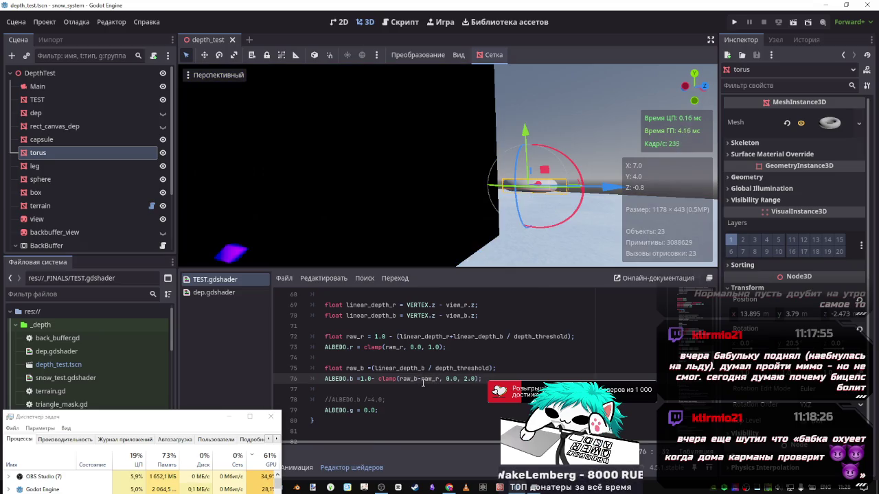
- Remove '-raw_r' from the blue clamp and the linear_depth_b term from raw_r, then save
mouse_move(525, 132)
left_mouse_down()
mouse_move(526, 189)
mouse_move(522, 106)
mouse_move(523, 195)
mouse_move(522, 148)
left_mouse_up()
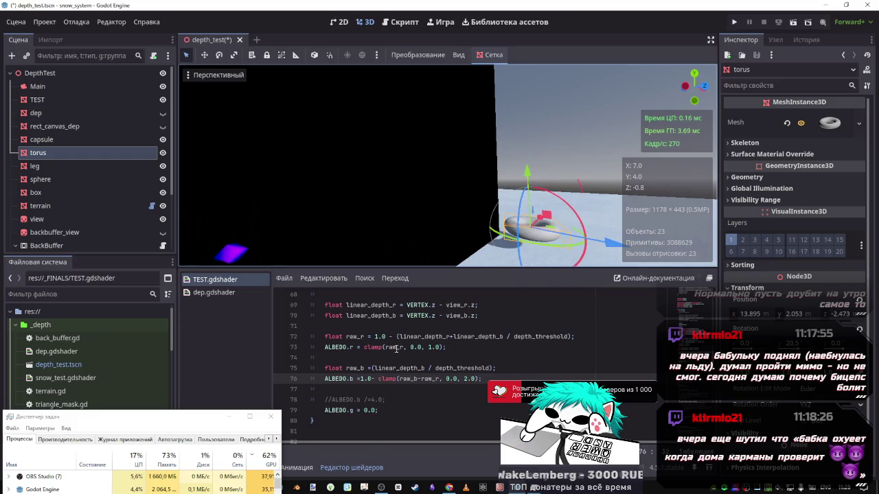
left_click(383, 368)
left_click_drag(440, 379, 418, 379)
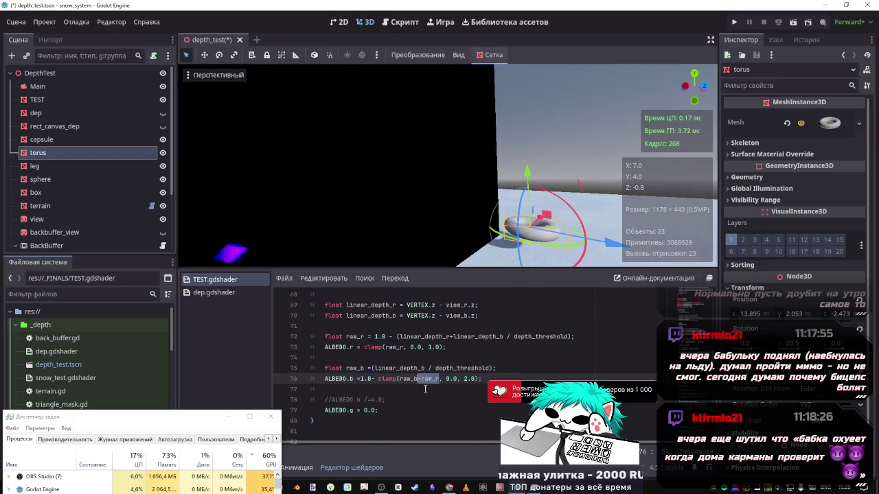
key("BackSpace")
key("ctrl+s")
left_click(405, 336)
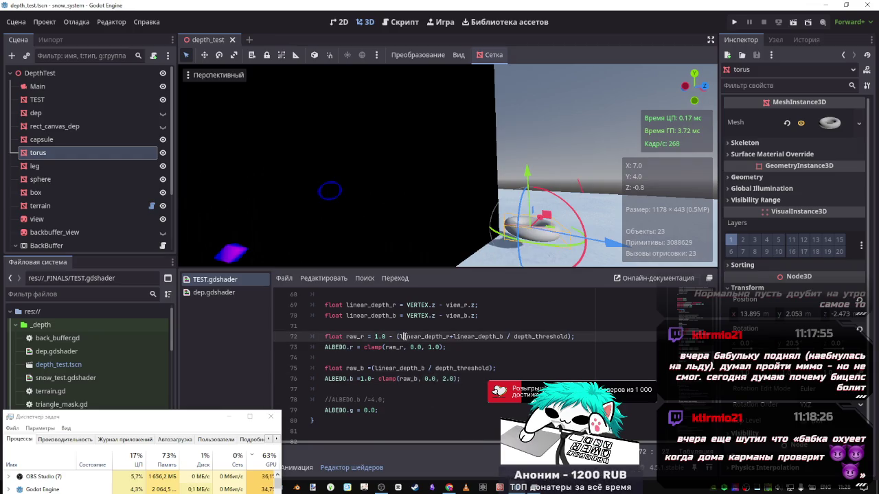
left_click_drag(506, 337, 450, 337)
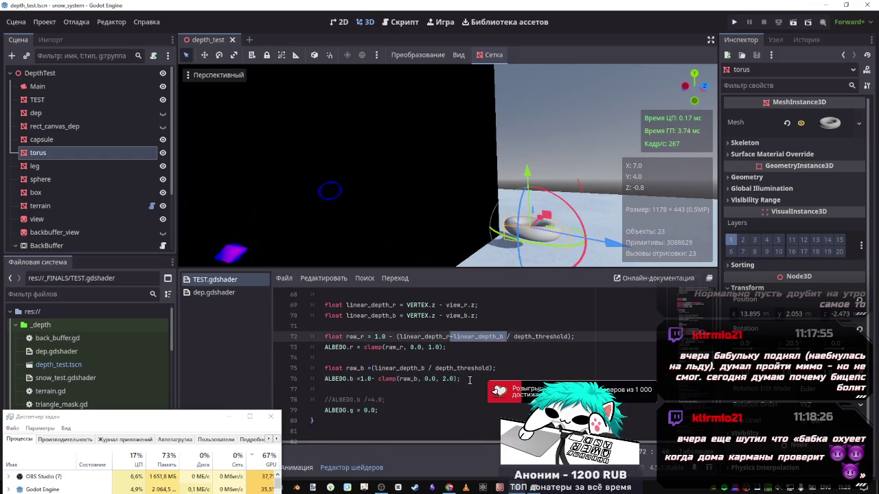
key("BackSpace")
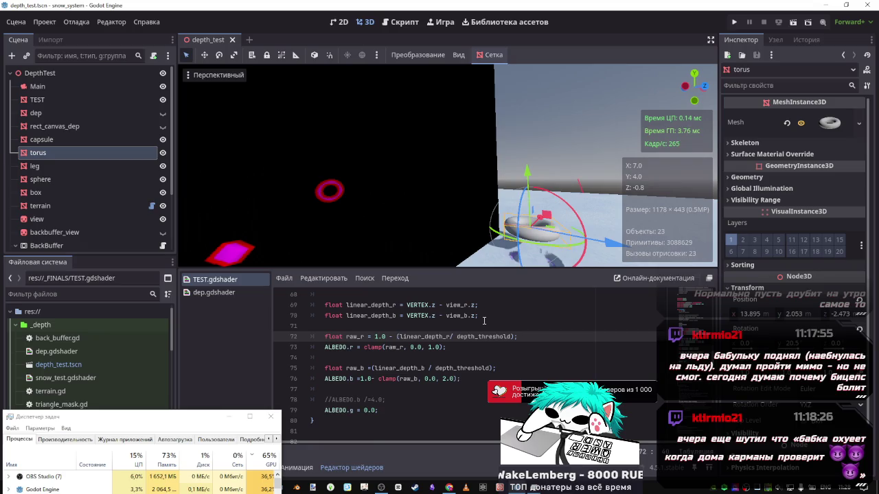
scroll(484, 321, "up", 1)
- Try VERTEX.x and then VERTEX.y for linear_depth_b on line 70, and move the torus
mouse_move(479, 346)
left_mouse_down()
mouse_move(368, 346)
mouse_move(394, 346)
left_mouse_up()
left_click(447, 347)
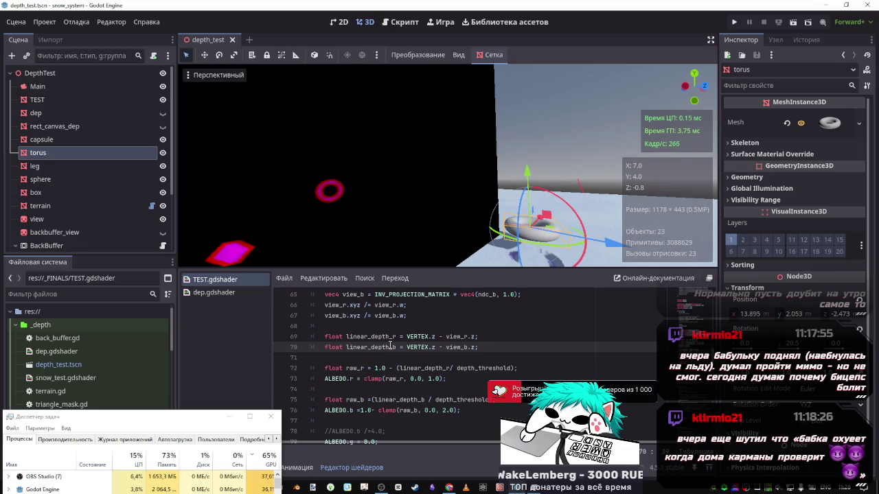
scroll(408, 350, "up", 1)
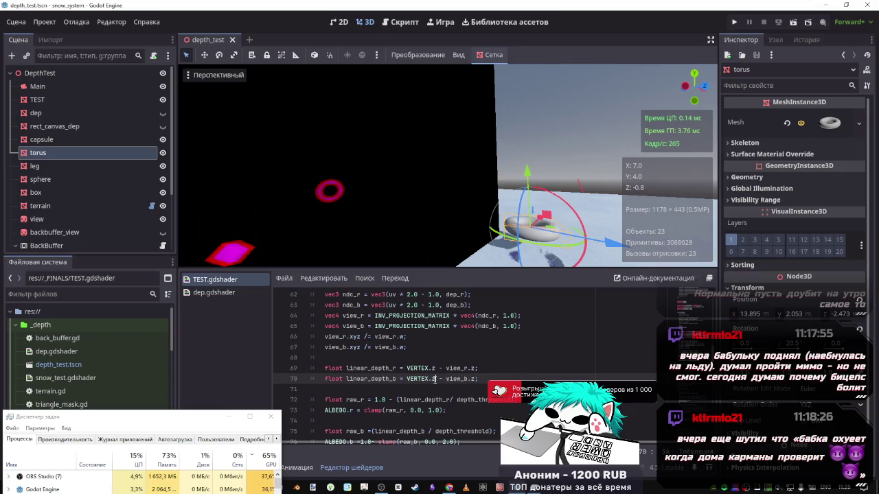
key("BackSpace")
type("x")
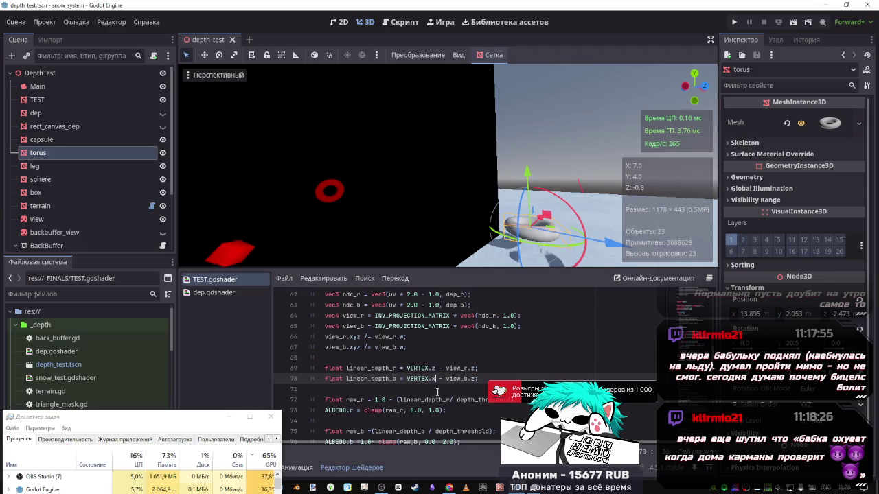
key("BackSpace")
type("y")
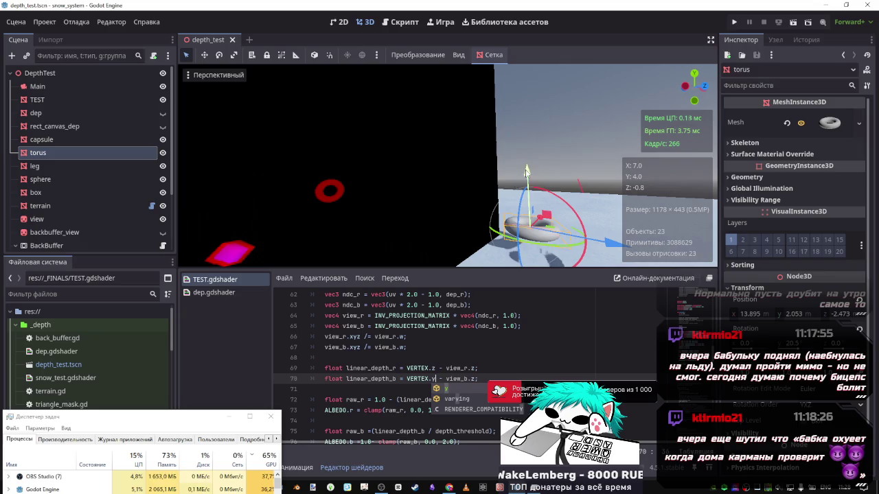
mouse_move(526, 171)
left_mouse_down()
mouse_move(528, 205)
mouse_move(526, 138)
mouse_move(527, 158)
left_mouse_up()
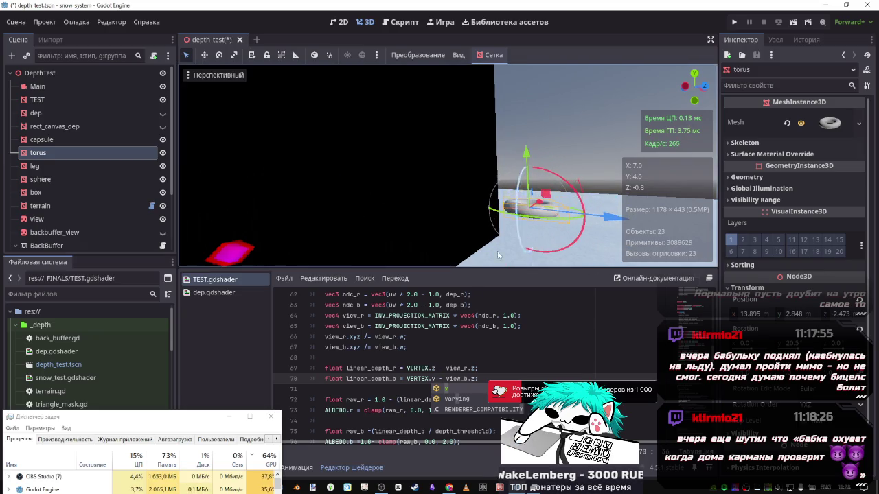
- Restore VERTEX.z on line 70, save, and place the caret before linear_depth_b in raw_b
left_click(445, 368)
left_click(436, 378)
key("ctrl+s")
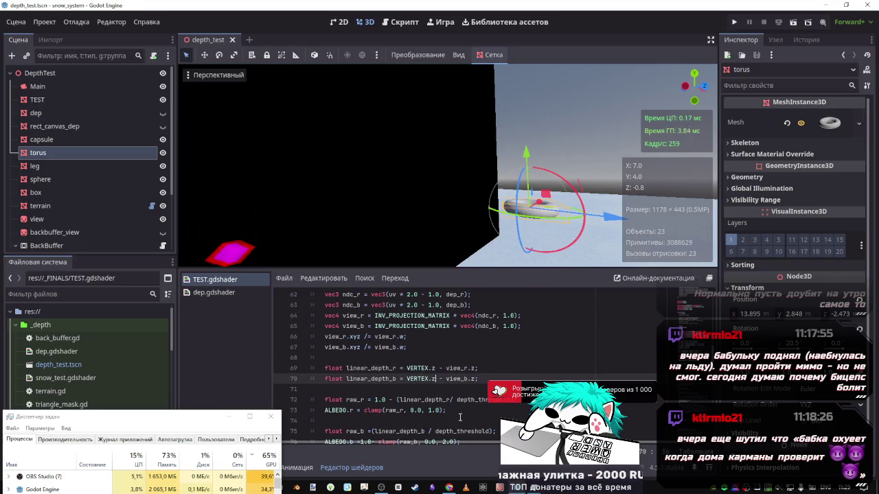
double_click(371, 379)
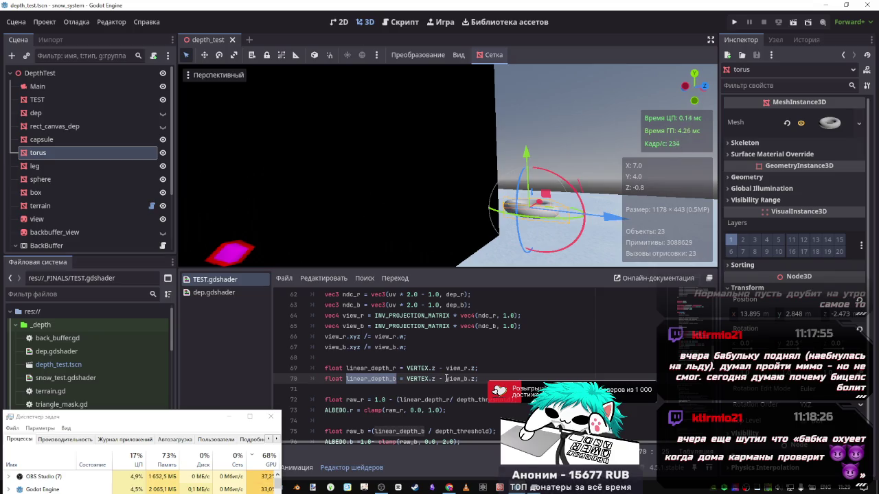
scroll(447, 379, "down", 1)
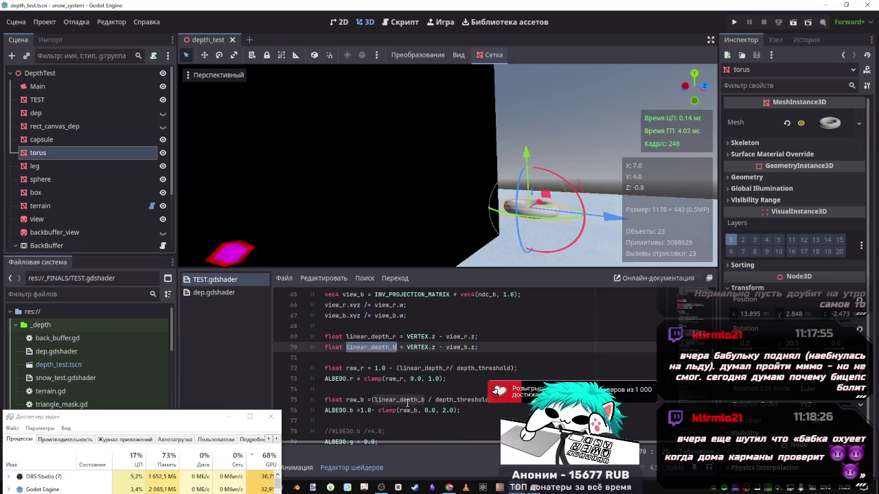
left_click_drag(373, 400, 426, 400)
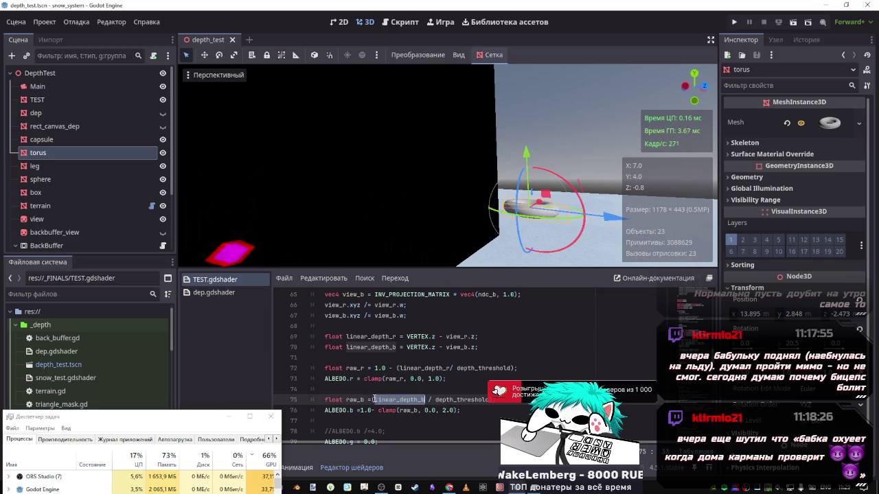
key("Left")
- Negate linear_depth_b in raw_b and change the blue clamp to use raw_b-raw_r
type("-")
key("ctrl+s")
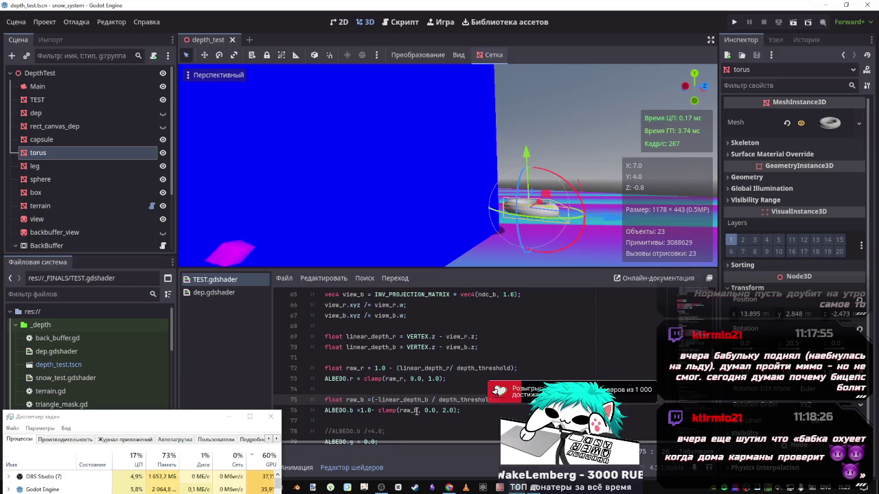
double_click(361, 368)
key("ctrl+c")
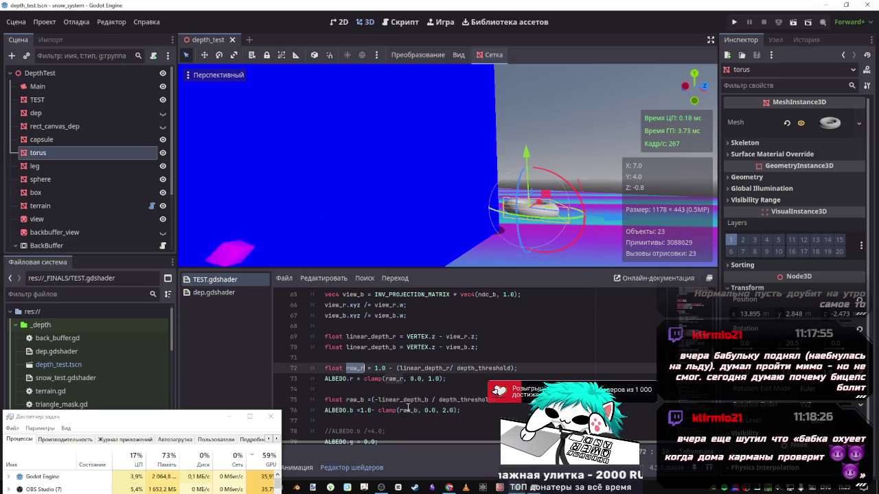
left_click(415, 410)
type("-")
key("ctrl+v")
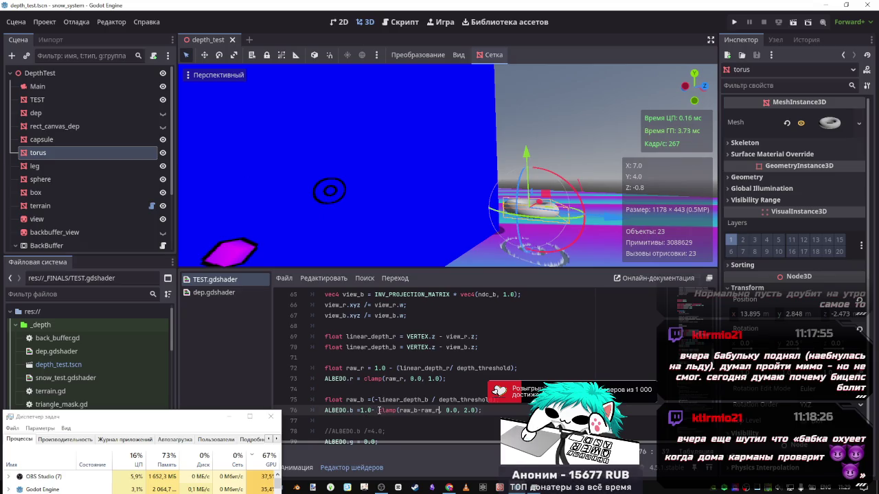
- Remove the '1.0-' inversion from the blue channel and raise the torus to Y 4.053
left_click_drag(376, 411, 361, 410)
key("BackSpace")
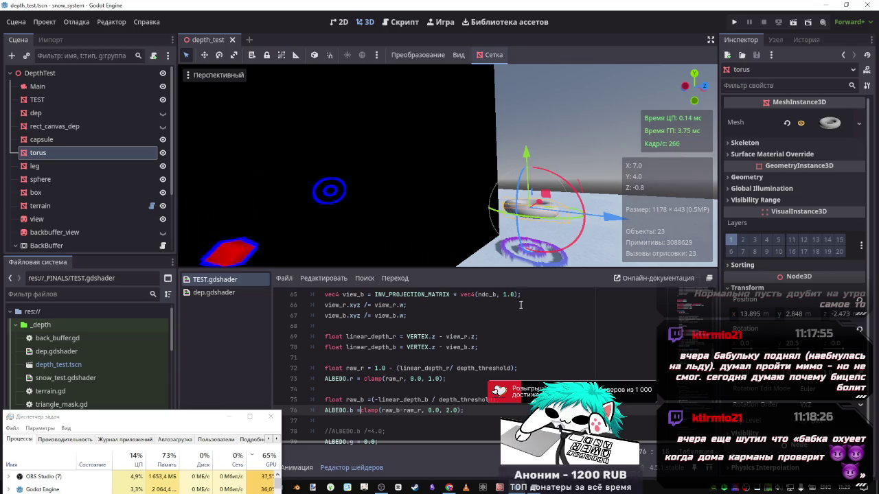
mouse_move(526, 153)
left_mouse_down()
mouse_move(532, 163)
mouse_move(526, 128)
left_mouse_up()
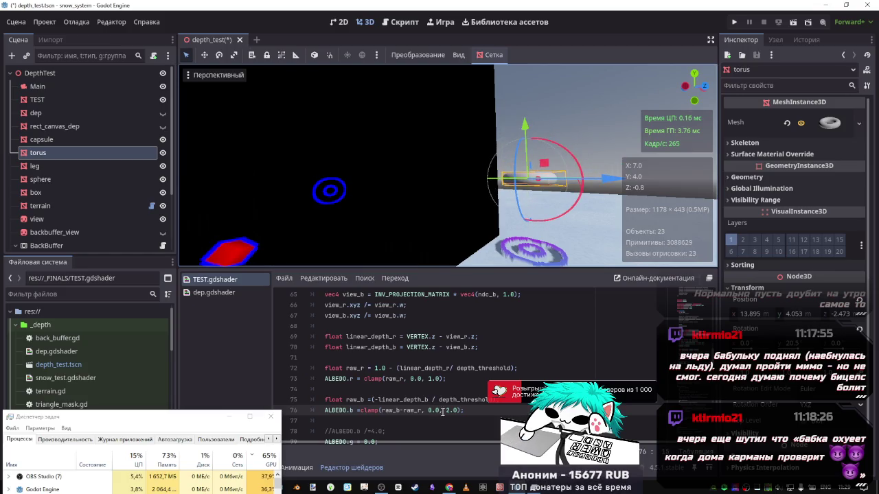
- Save the scene and raise the red clamp's upper limit from 1.0 to 2.0
left_click(445, 411)
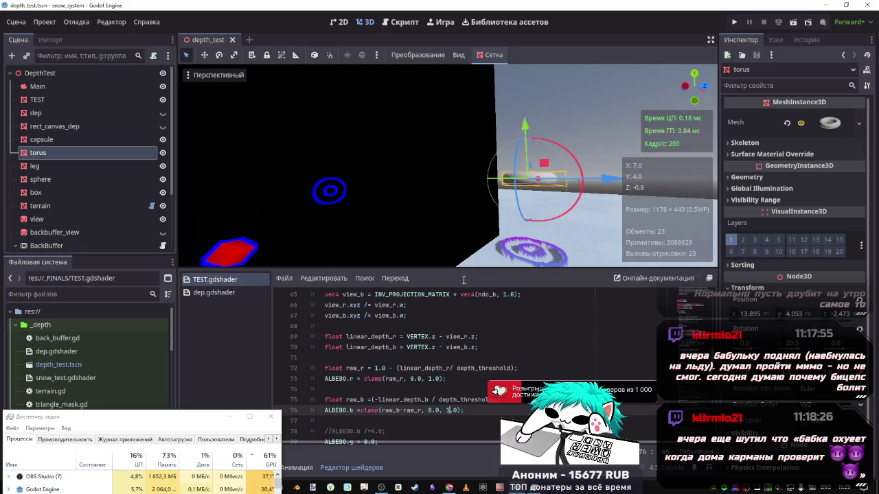
left_click_drag(526, 125, 502, 232)
left_click(443, 411)
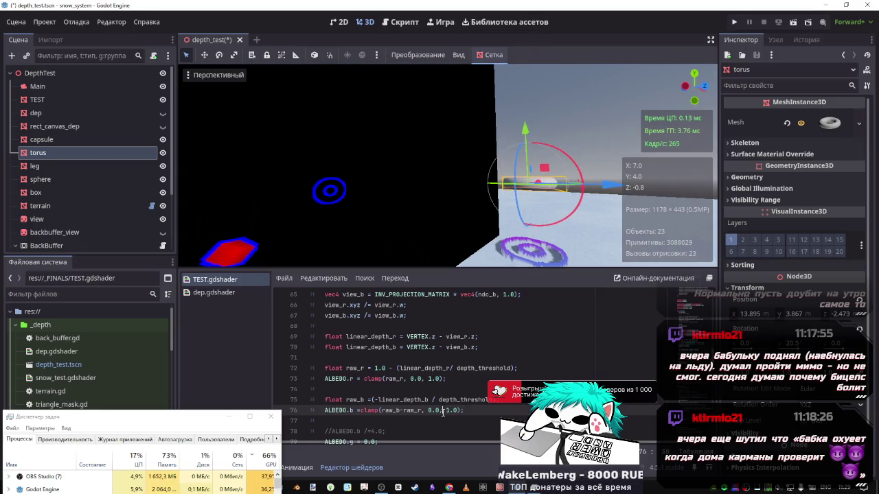
key("ctrl+s")
left_click(405, 400)
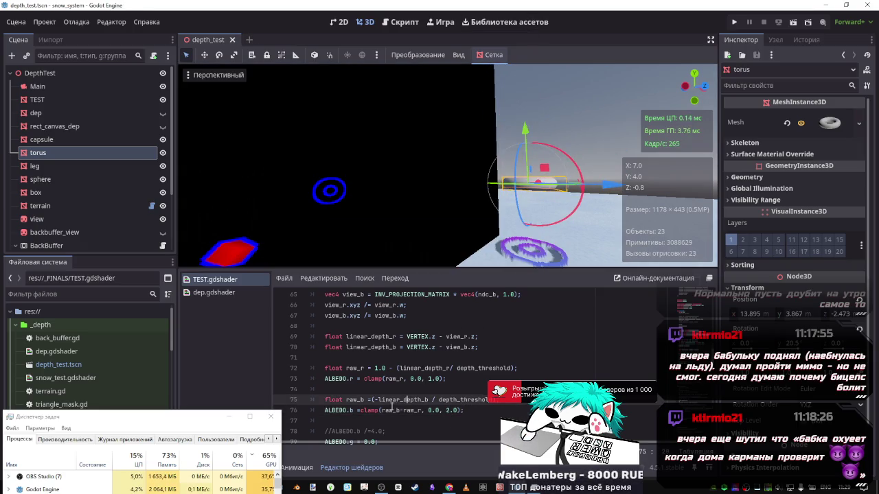
double_click(431, 378)
type("2")
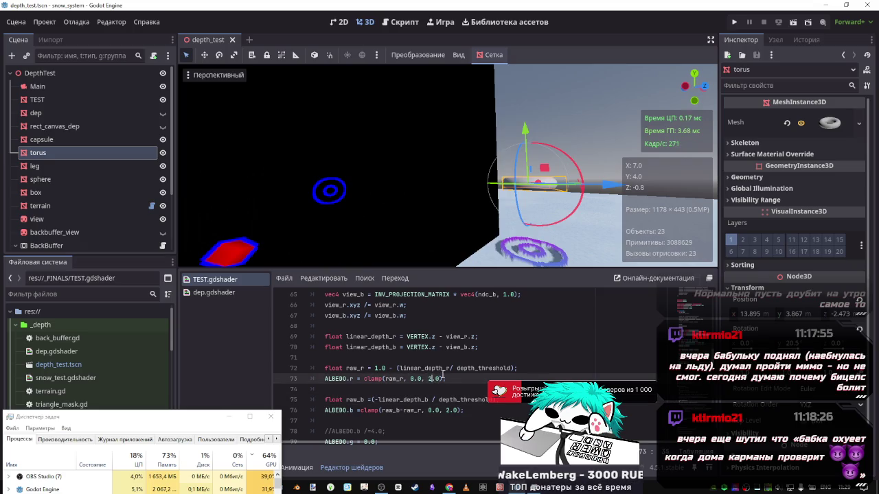
- Try adding, then subtracting, linear_depth_r after linear_depth_b in the raw_b line
left_click(396, 399)
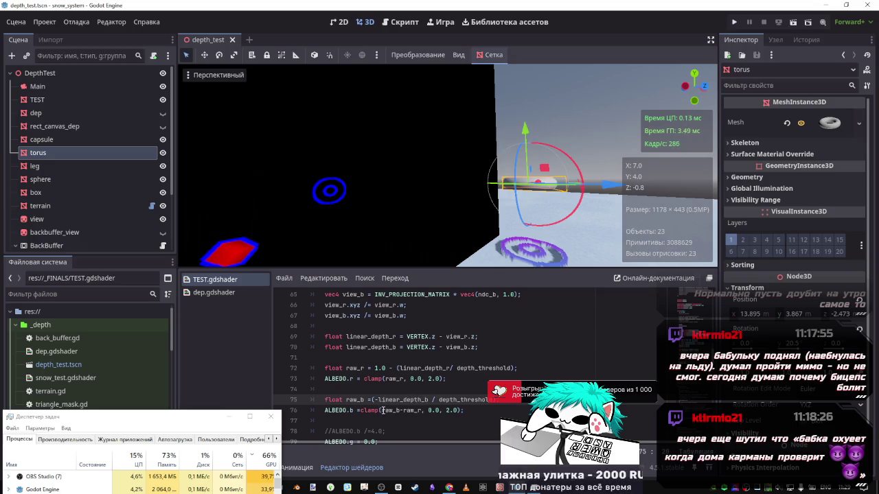
key("Up")
key("Up")
key("Up")
key("Right")
key("Right")
key("Right")
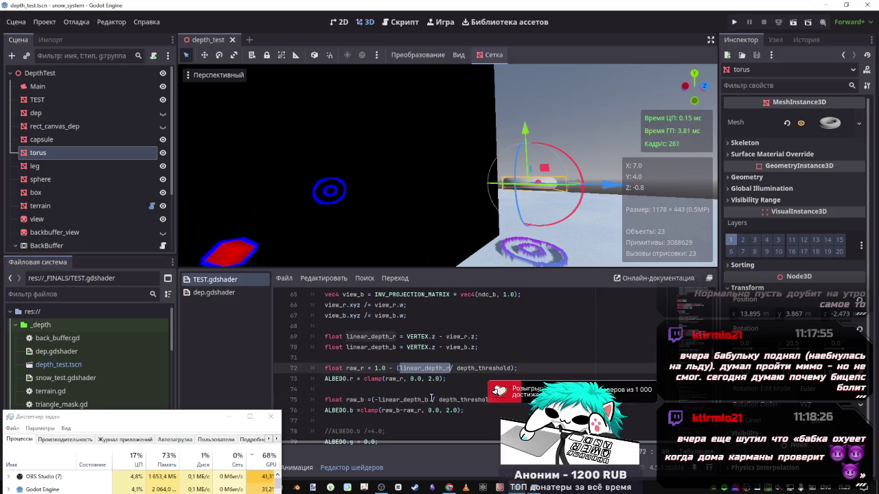
key("Down")
key("Down")
key("Down")
type("+linear_depth_r")
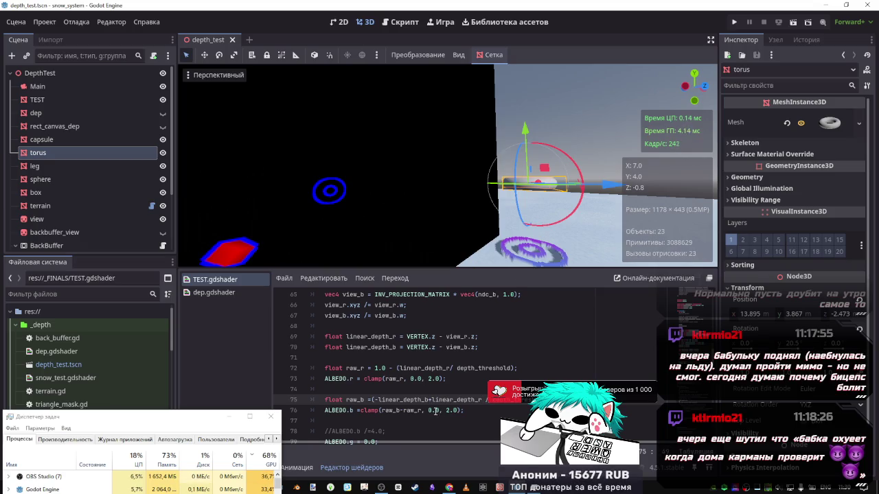
key("BackSpace")
type("-")
- Raise the torus to Y 4.368 and revert the experimental raw_b edits
mouse_move(519, 144)
left_mouse_down()
mouse_move(522, 91)
mouse_move(523, 120)
left_mouse_up()
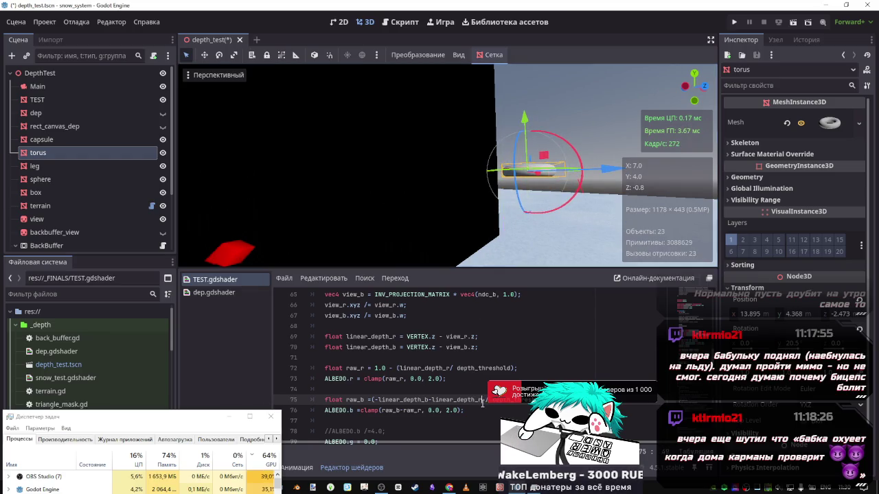
left_click_drag(482, 399, 376, 399)
type("(")
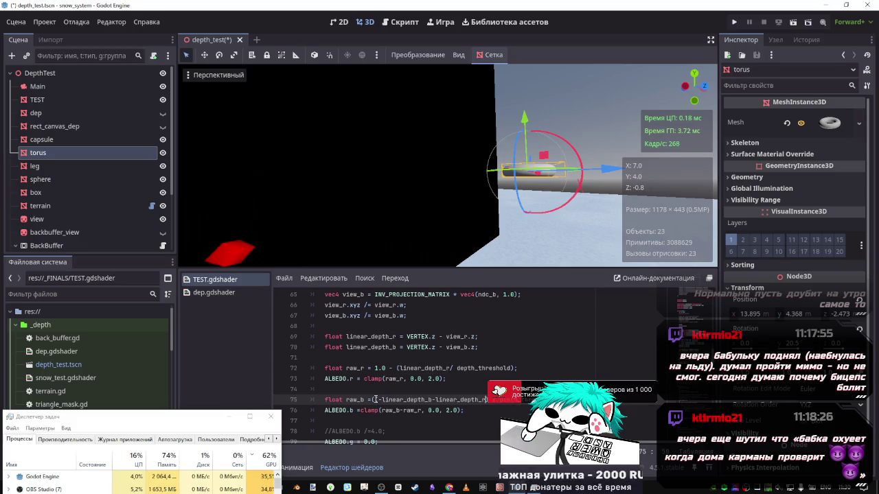
key("ctrl+s")
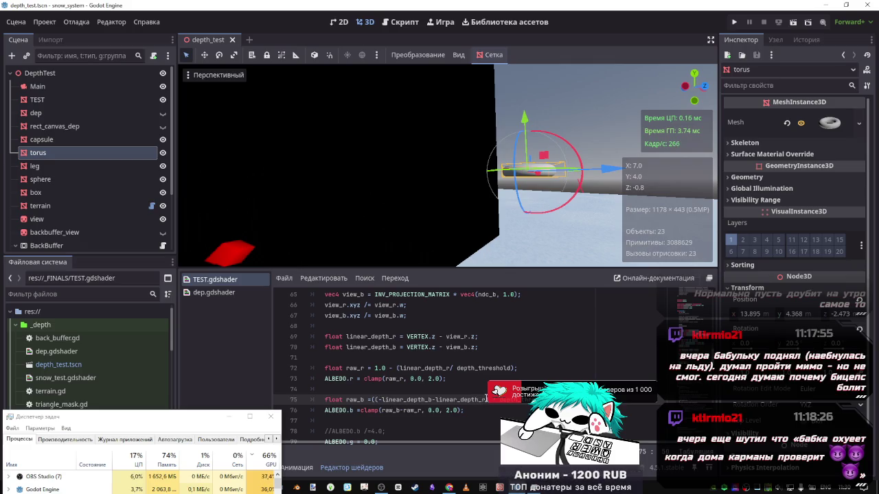
key("ctrl+z")
key("ctrl+z")
key("ctrl+z")
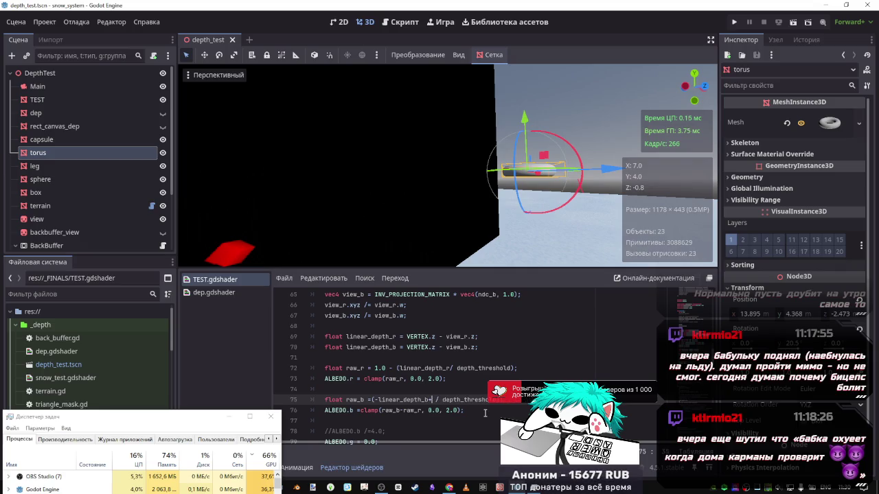
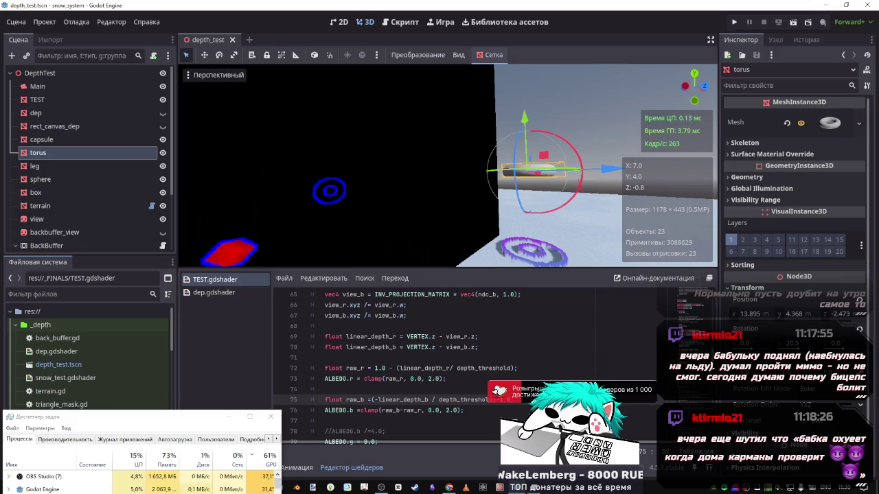
- Nudge the torus up, then lower it to about Y 3.85, saving after each move
left_click_drag(529, 127, 526, 118)
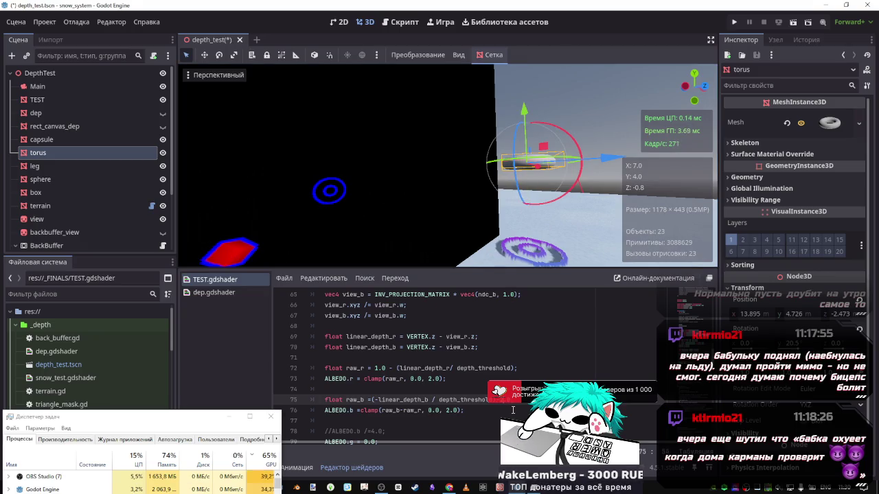
key("ctrl+s")
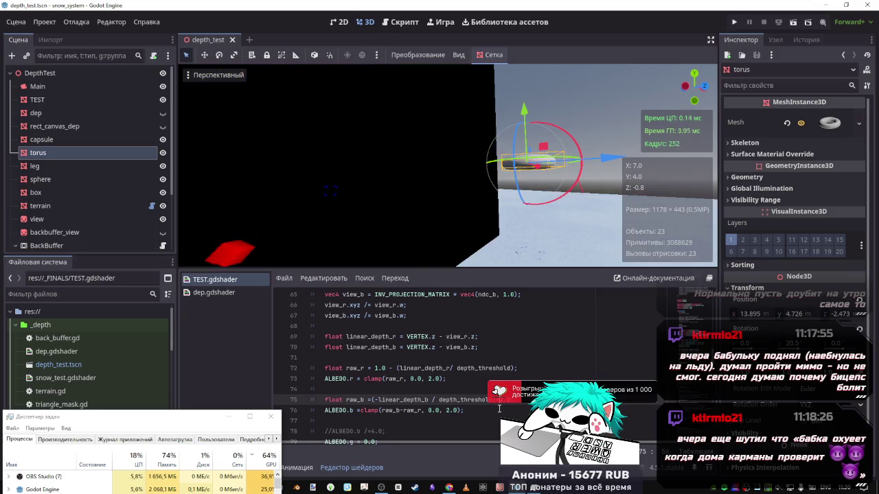
mouse_move(524, 111)
left_mouse_down()
mouse_move(526, 162)
mouse_move(526, 79)
mouse_move(527, 137)
left_mouse_up()
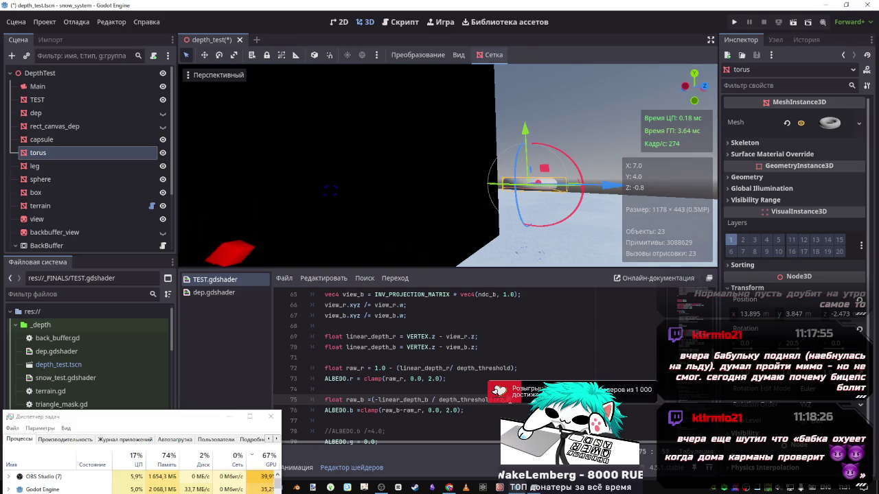
key("ctrl+s")
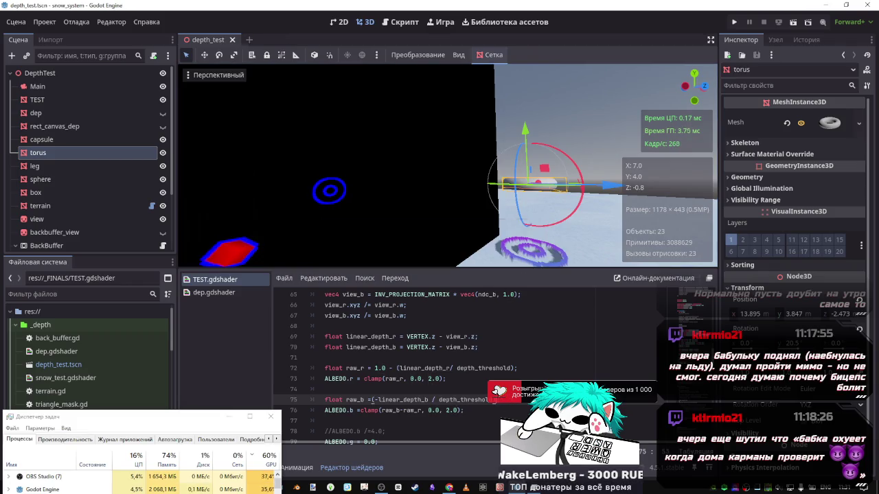
- Undo the latest edit and change the three offset dep_b lines from -= to +=
scroll(453, 356, "up", 3)
key("ctrl+z")
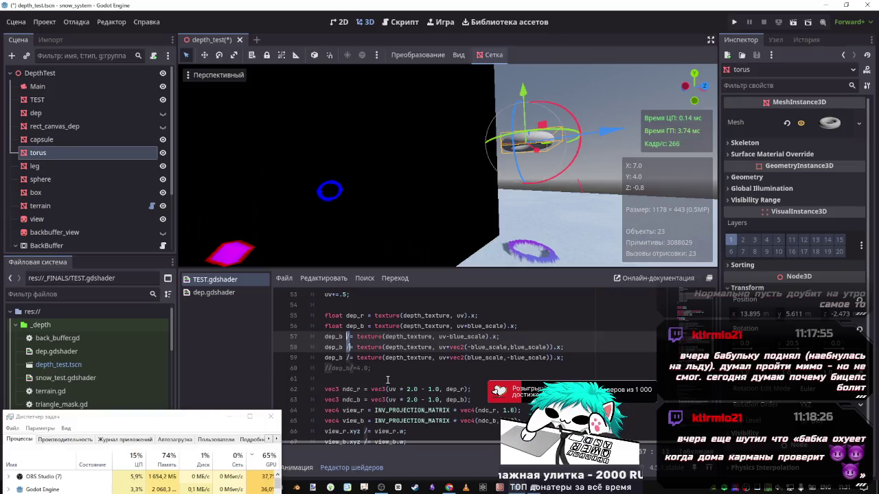
key("ctrl+s")
type("-")
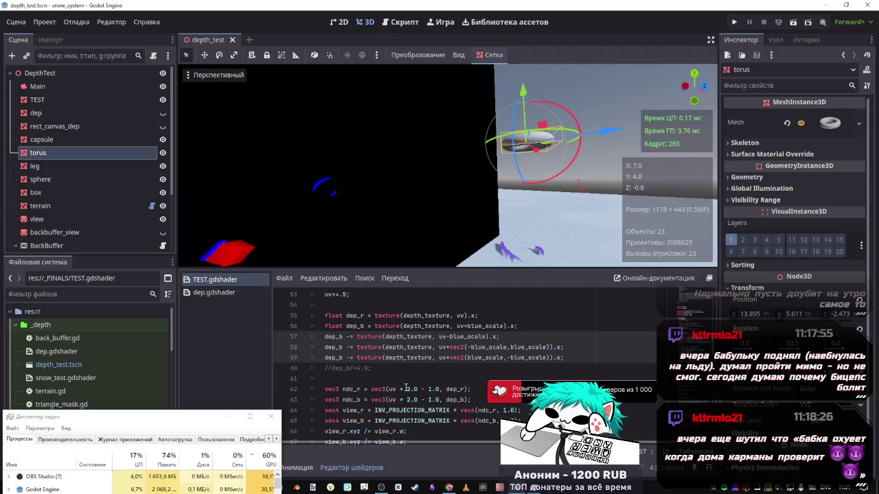
key("BackSpace")
type("+")
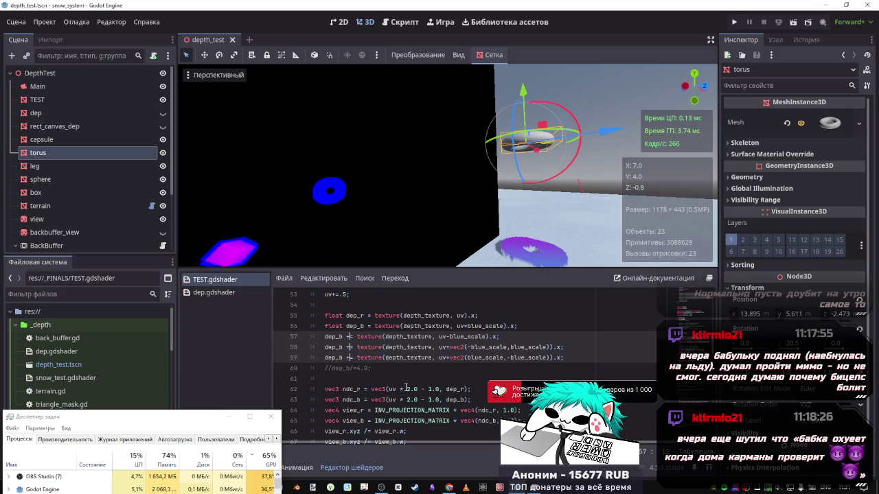
- Toggle the comment on line 60's dep_b/=4.0 and save to refresh the preview
left_click(382, 369)
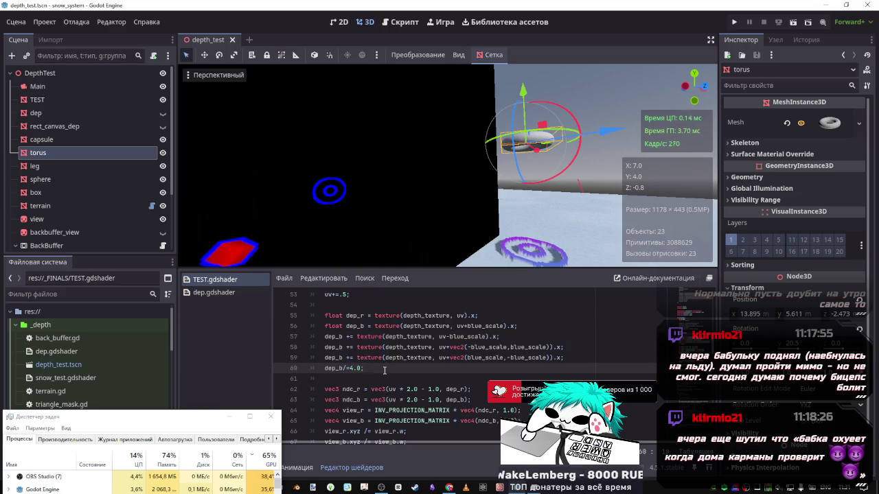
key("ctrl+k")
key("ctrl+s")
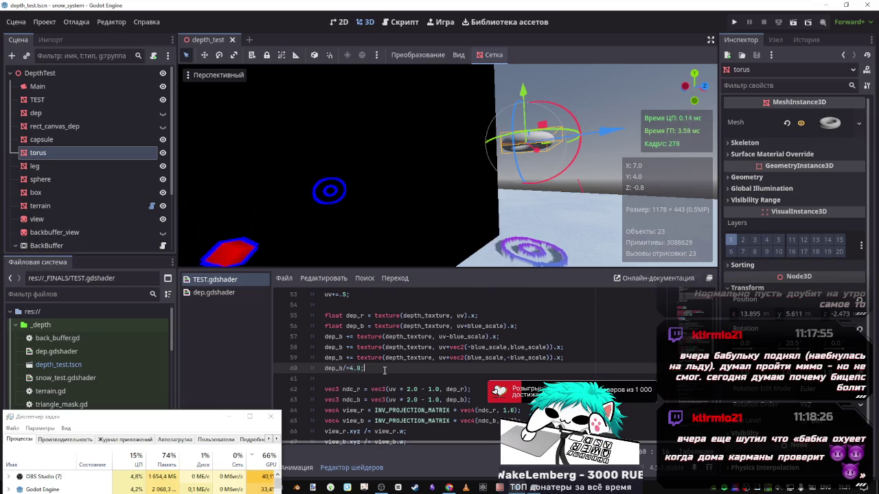
scroll(384, 371, "down", 5)
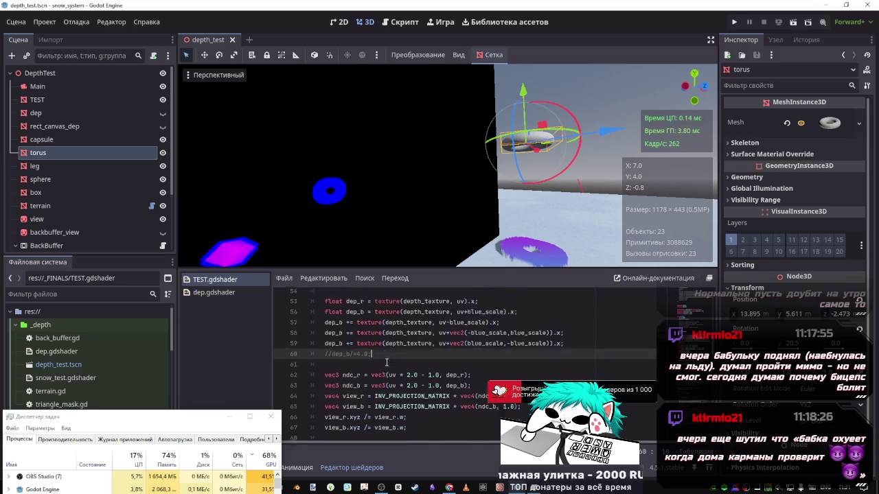
left_click(371, 368)
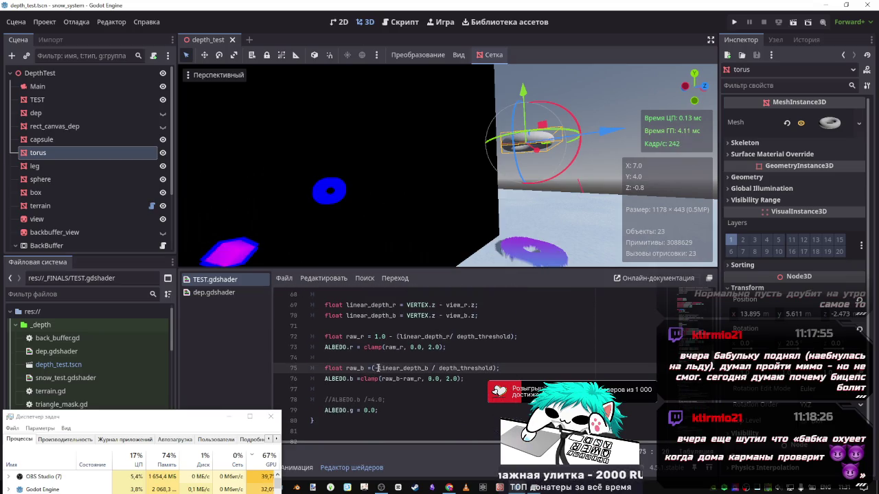
- Make raw_b equal 1.0 minus the blue depth term and clamp only raw_b into ALBEDO.b
key("BackSpace")
type("1")
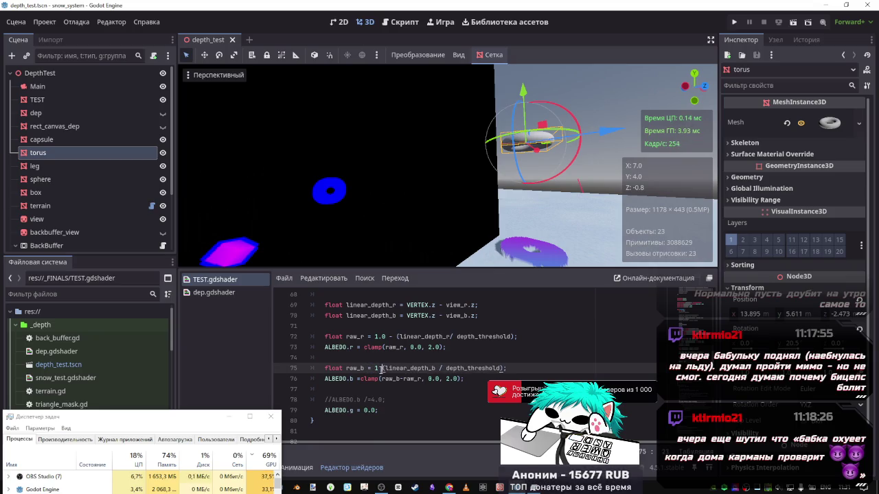
type("-")
key("BackSpace")
key("BackSpace")
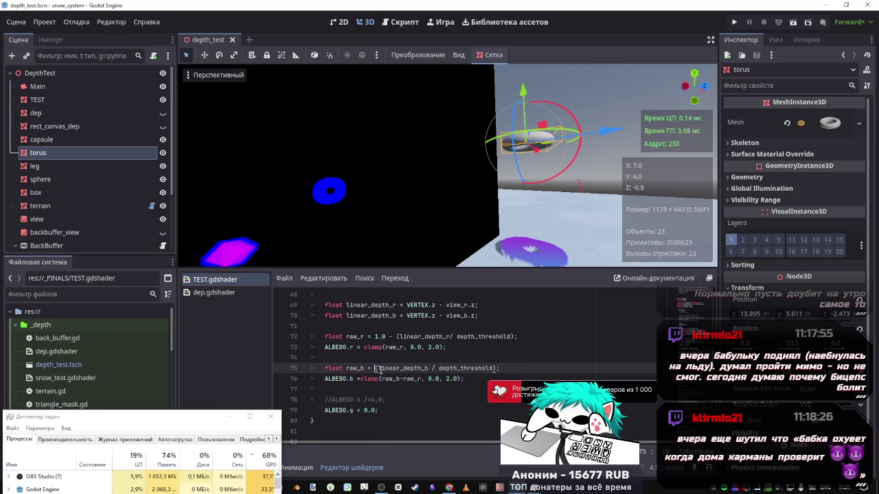
type(".0 -")
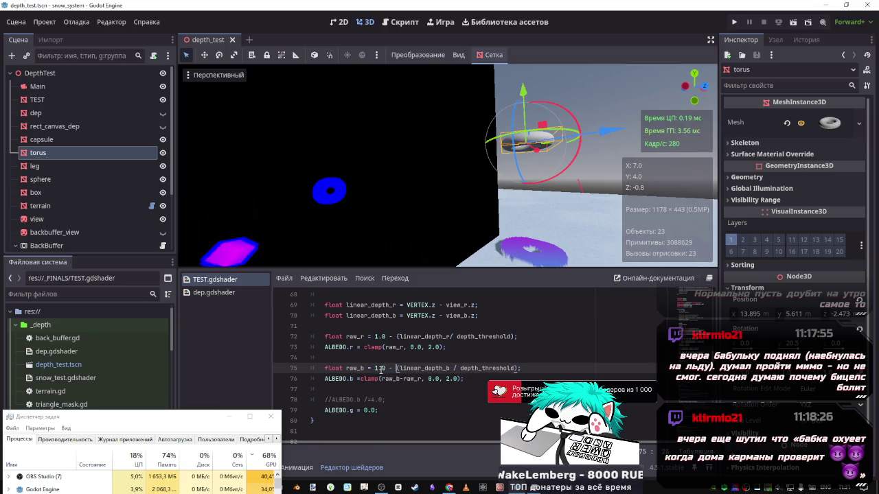
left_click(378, 389)
left_click_drag(425, 379, 401, 379)
type(",")
key("ctrl+s")
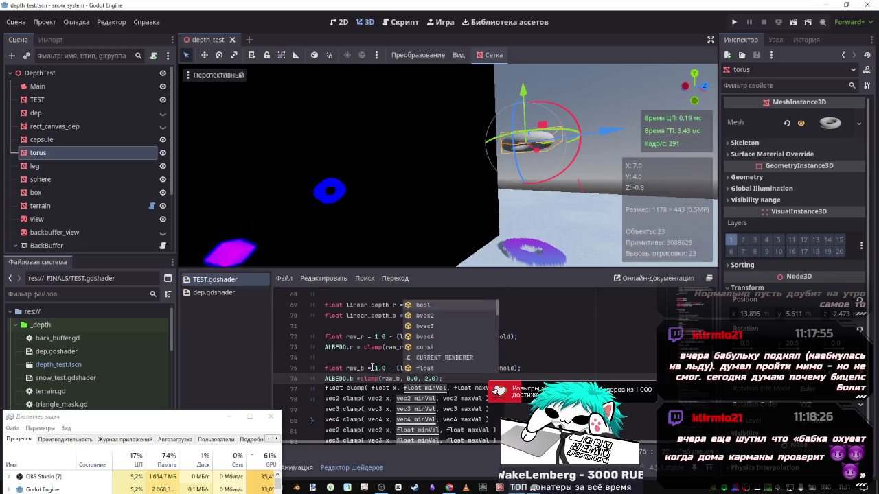
- Try enabling the ALBEDO.b divide line, nudge the torus up, then comment the divide back out
scroll(412, 387, "down", 1)
left_click(386, 368)
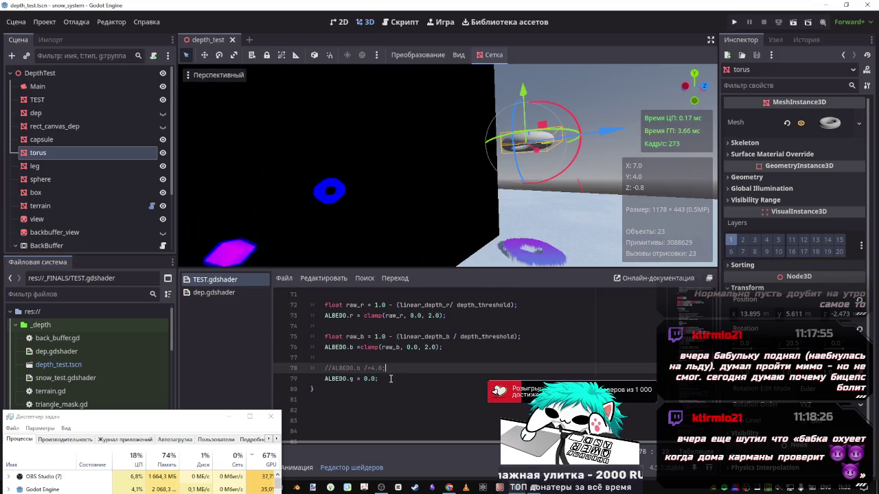
key("ctrl+k")
key("ctrl+s")
key("ctrl+k")
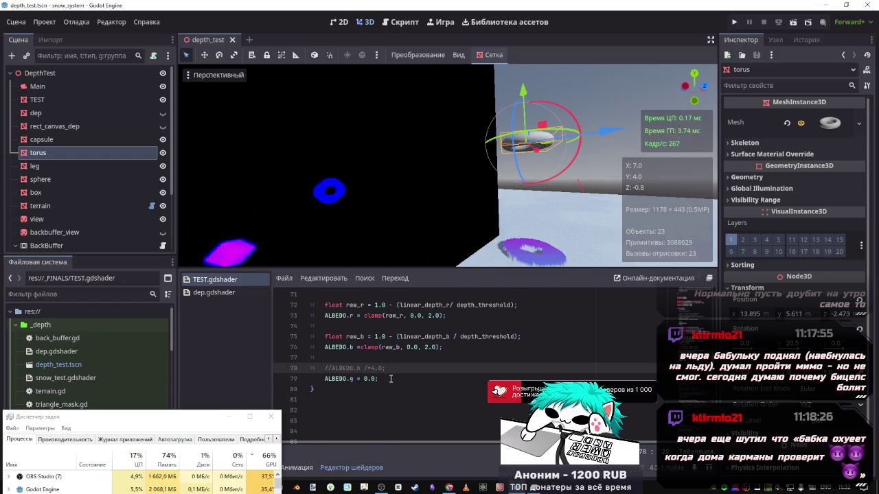
key("ctrl+k")
key("ctrl+s")
mouse_move(523, 90)
left_mouse_down()
mouse_move(530, 34)
mouse_move(532, 153)
mouse_move(532, 96)
left_mouse_up()
left_click(385, 369)
key("ctrl+k")
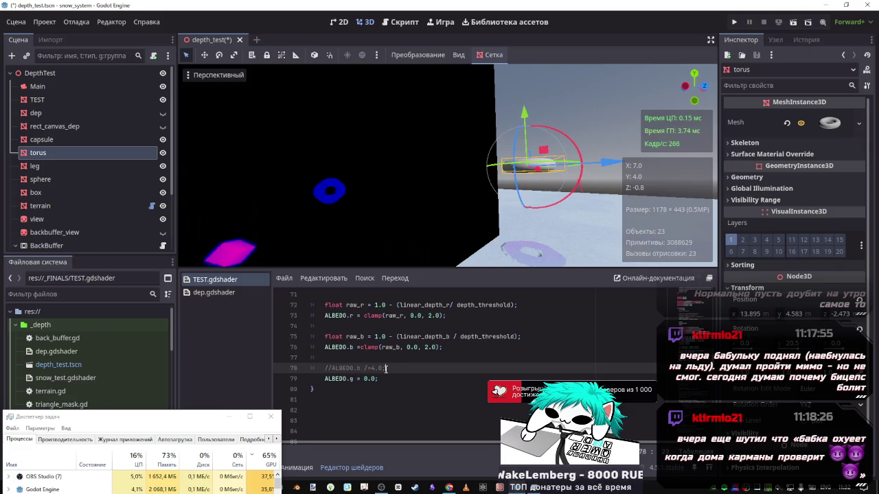
key("ctrl+s")
- Test dividing linear_depth_b by 4.0, then make the raw_b term linear_depth_b-linear_depth_b and save
scroll(398, 378, "up", 2)
left_click(396, 401)
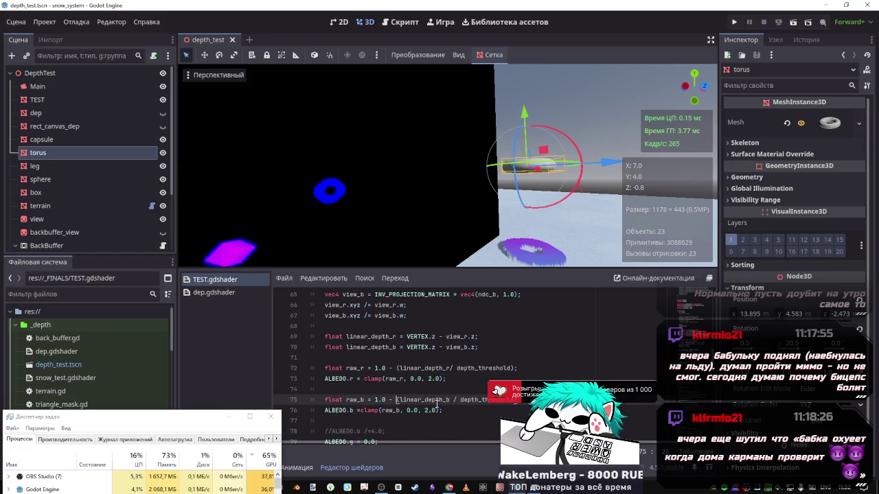
left_click(447, 399)
type("/4")
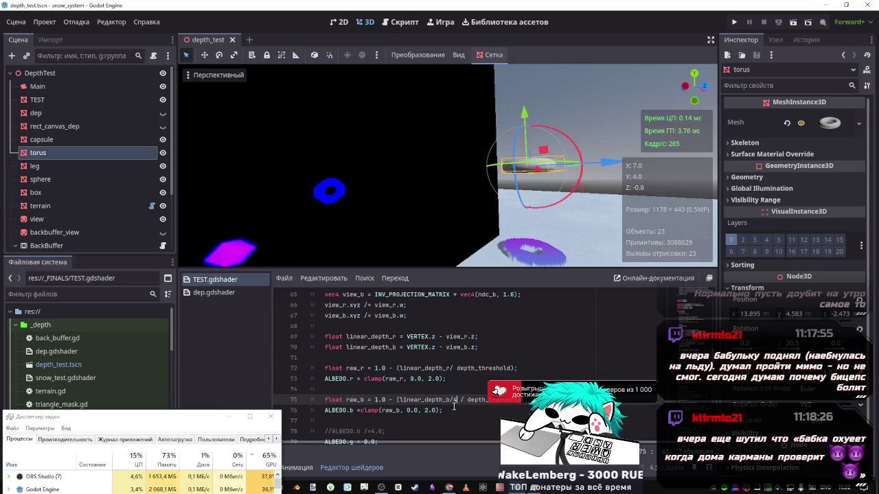
type(".0")
key("ctrl+s")
key("BackSpace")
key("BackSpace")
key("BackSpace")
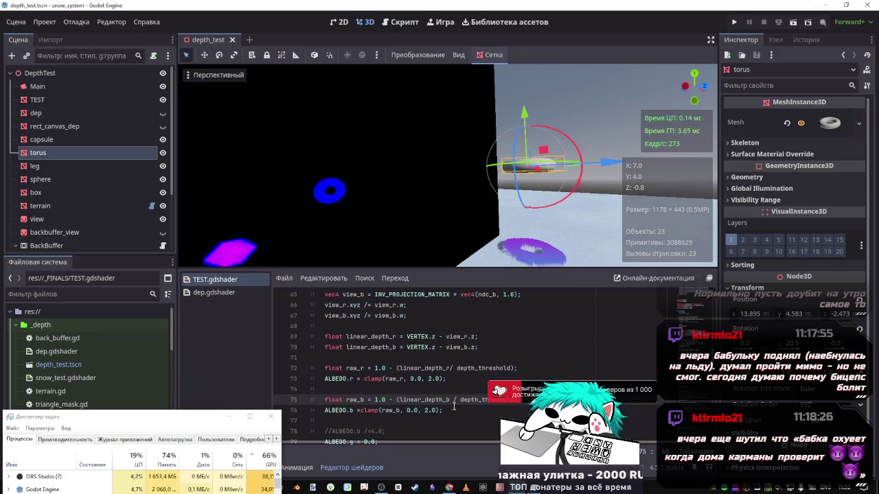
key("shift+Left")
key("shift+Left")
key("shift+Left")
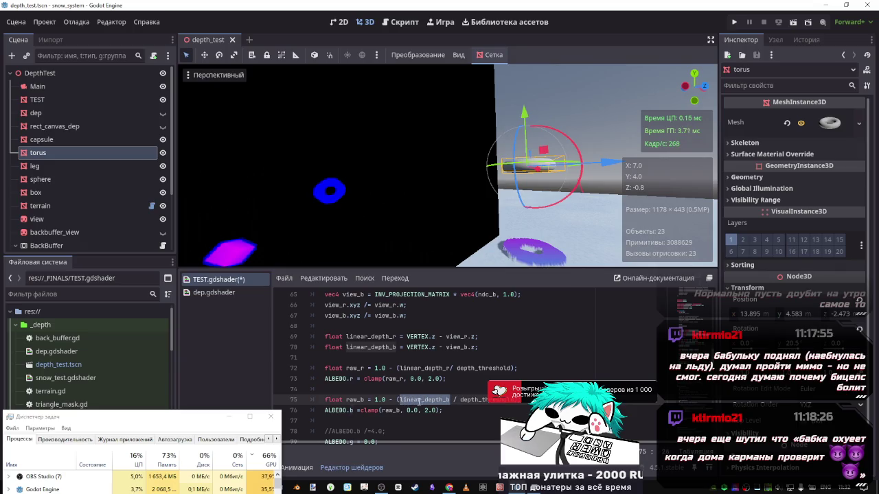
key("ctrl+c")
key("Right")
type("-")
key("ctrl+v")
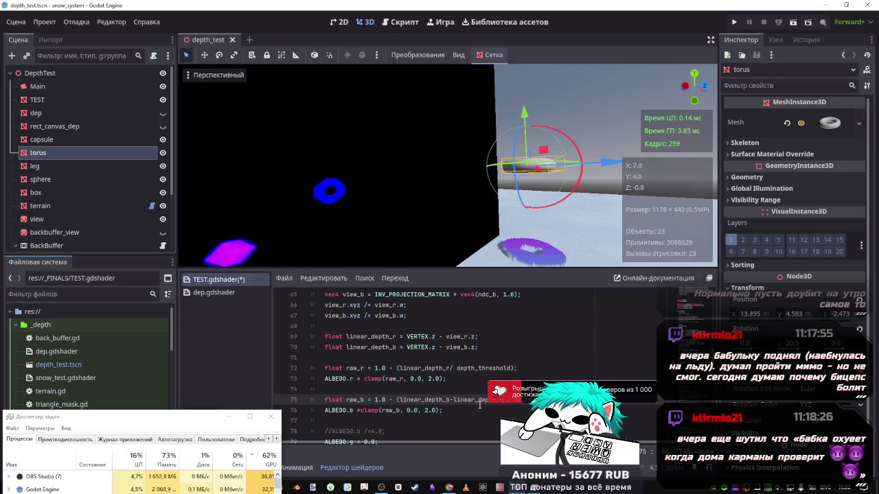
key("ctrl+s")
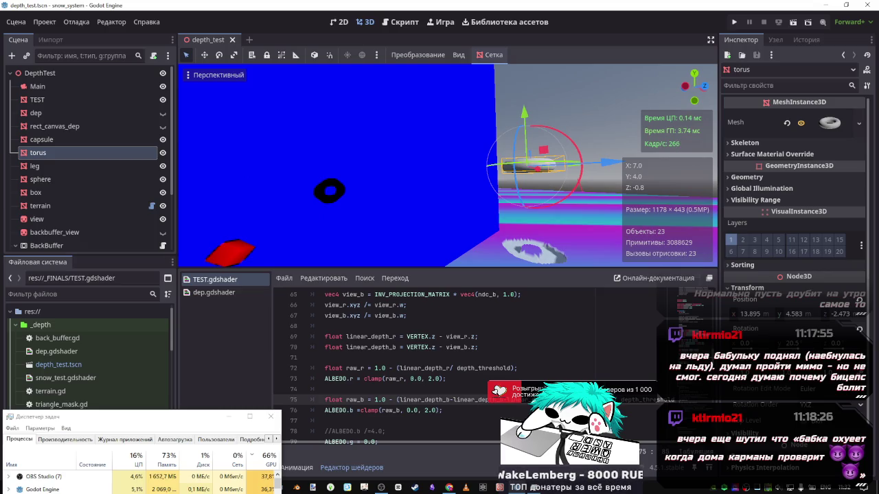
key("ctrl+s")
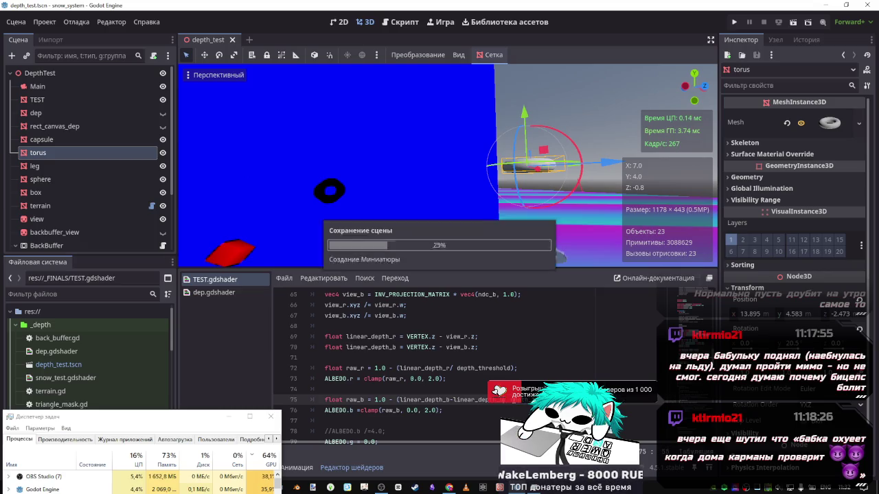
- Replace the -linear_depth_b part of raw_b with '/ depth_threshold' and review the view_b lines
left_click_drag(506, 400, 451, 400)
type("/ depth_threshold")
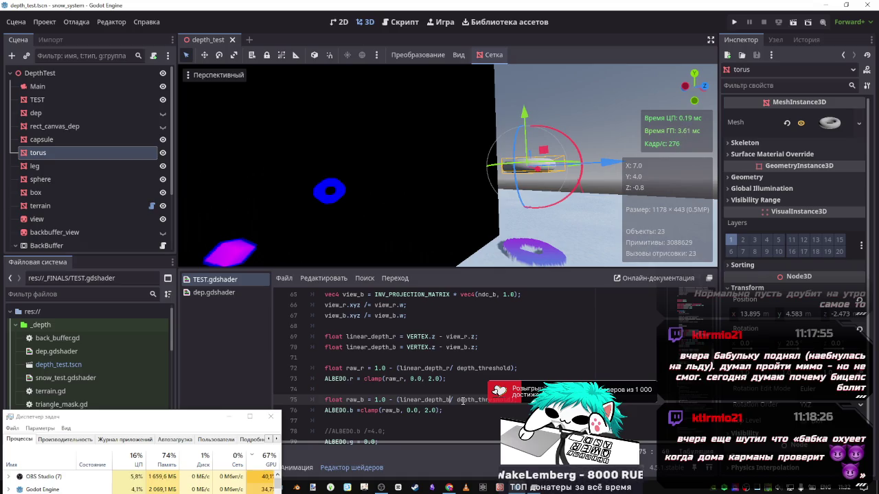
left_click(344, 316)
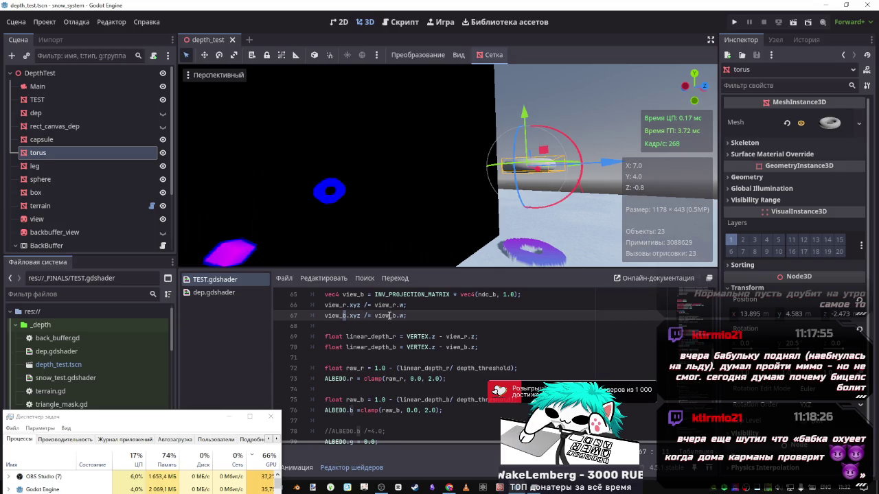
scroll(389, 328, "up", 1)
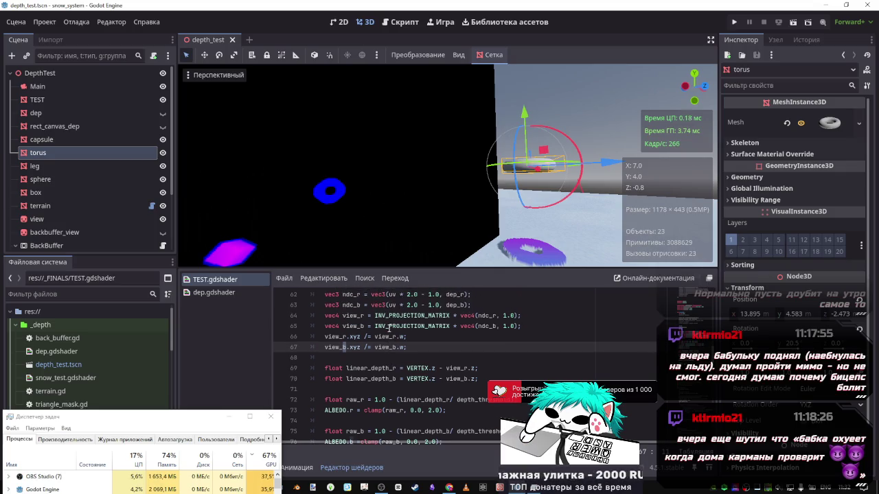
left_click(496, 326)
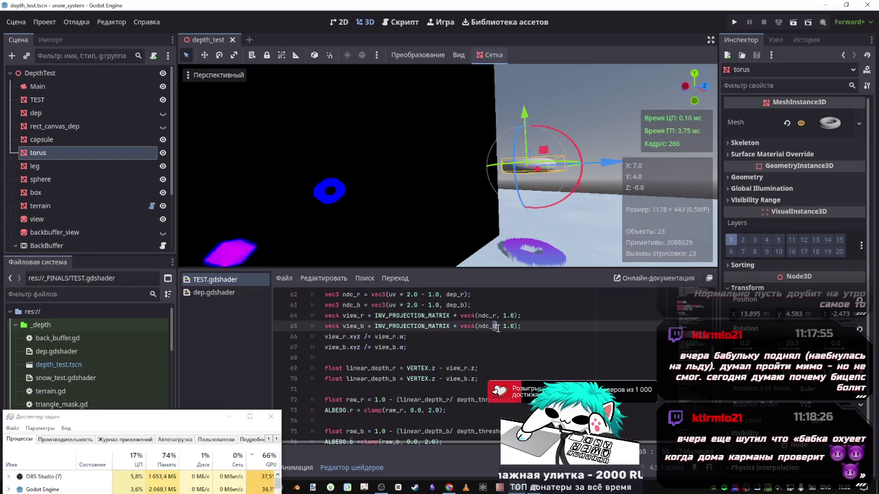
scroll(458, 333, "up", 1)
scroll(464, 335, "up", 1)
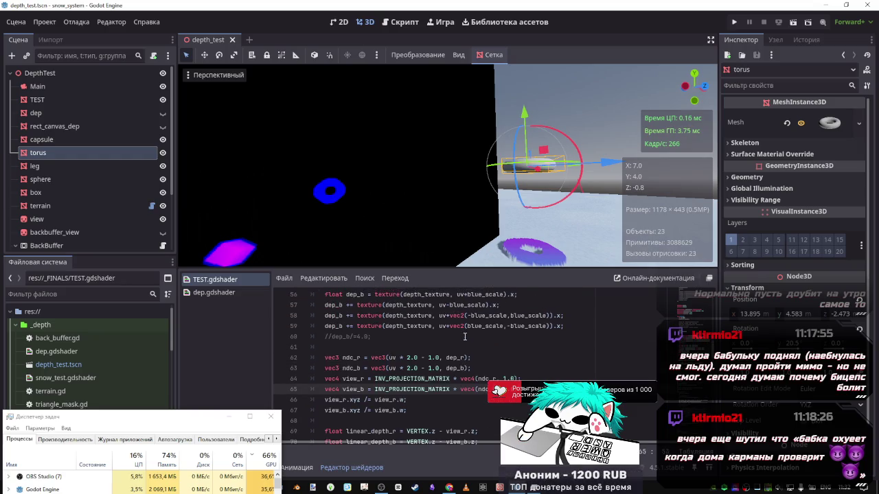
- Uncomment dep_b/=4.0 and lower the torus to about Y 3.508
left_click(371, 334)
key("ctrl+k")
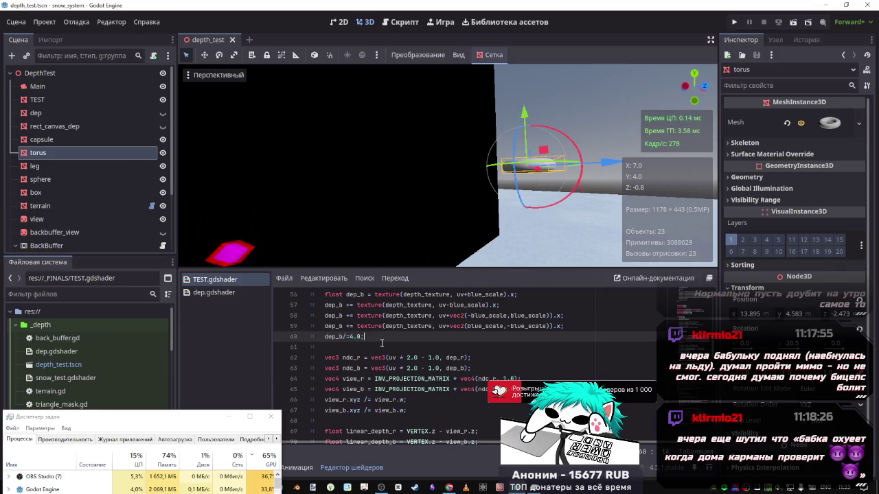
mouse_move(523, 112)
left_mouse_down()
mouse_move(526, 132)
mouse_move(526, 97)
mouse_move(525, 134)
left_mouse_up()
scroll(445, 365, "down", 5)
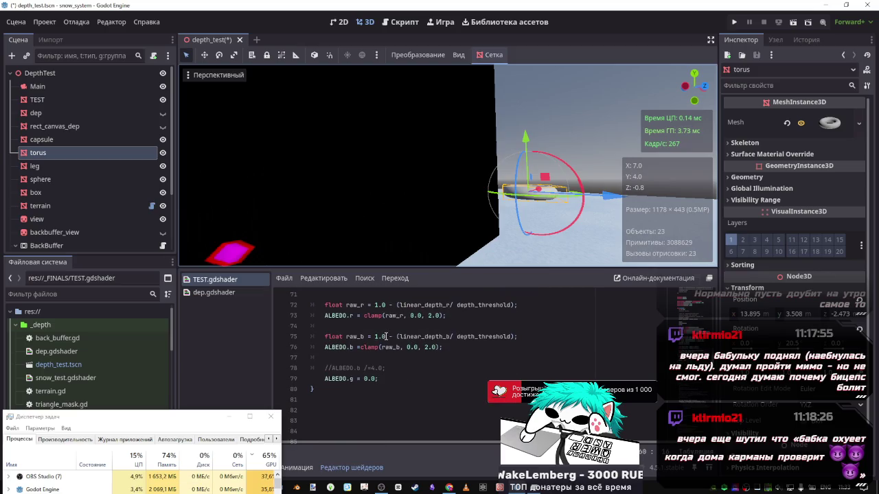
- Temporarily swap raw_b's 1.0 for raw_r, then restore 1.0 and save
left_click(364, 305)
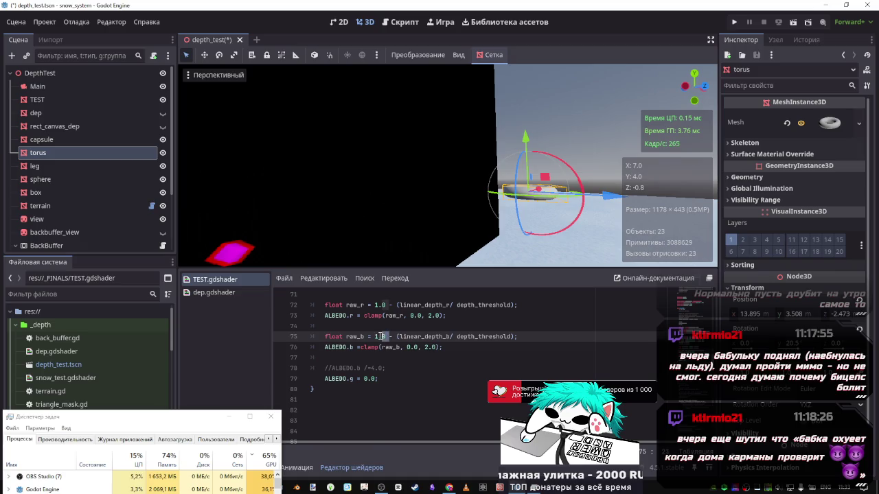
double_click(379, 337)
type("raw_r")
key("ctrl+s")
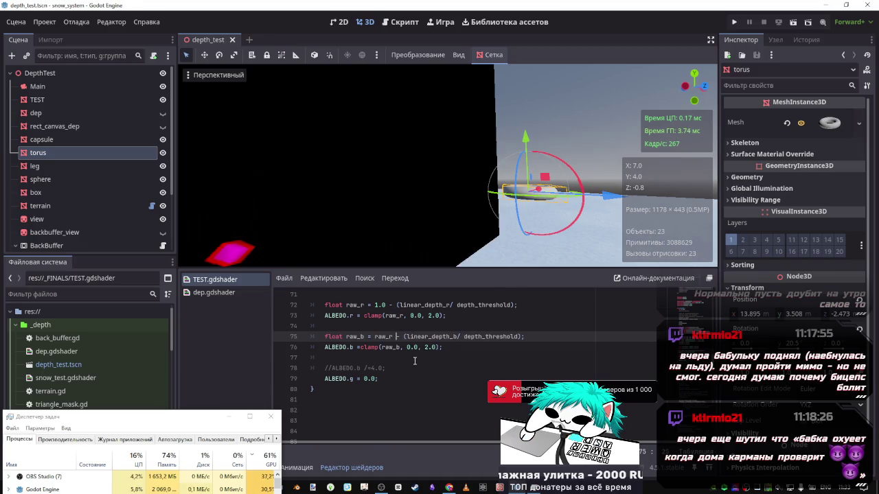
double_click(382, 337)
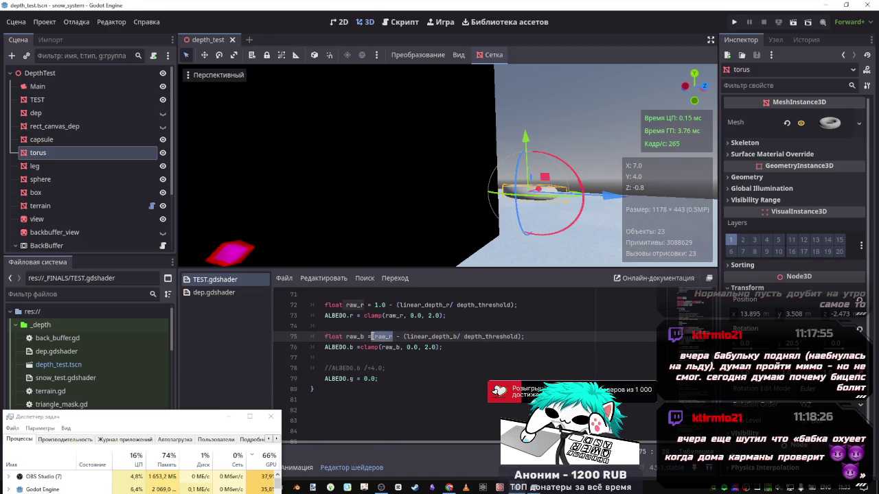
key("BackSpace")
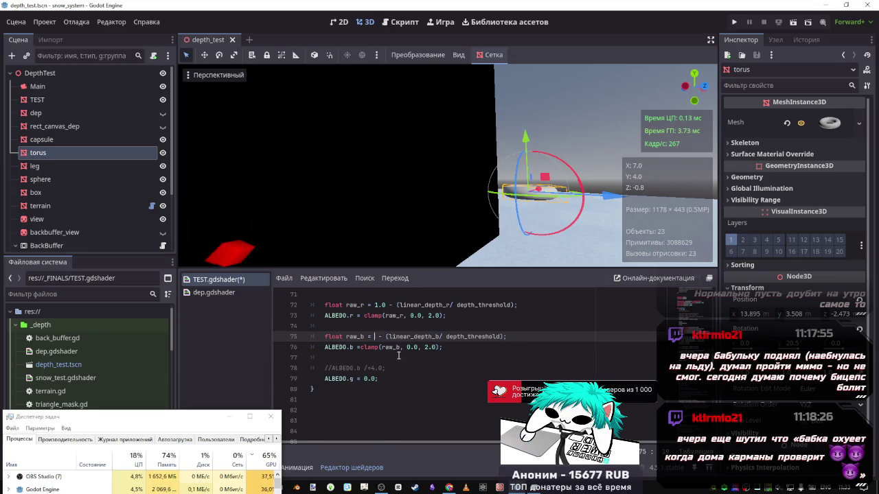
type("1.0")
key("ctrl+s")
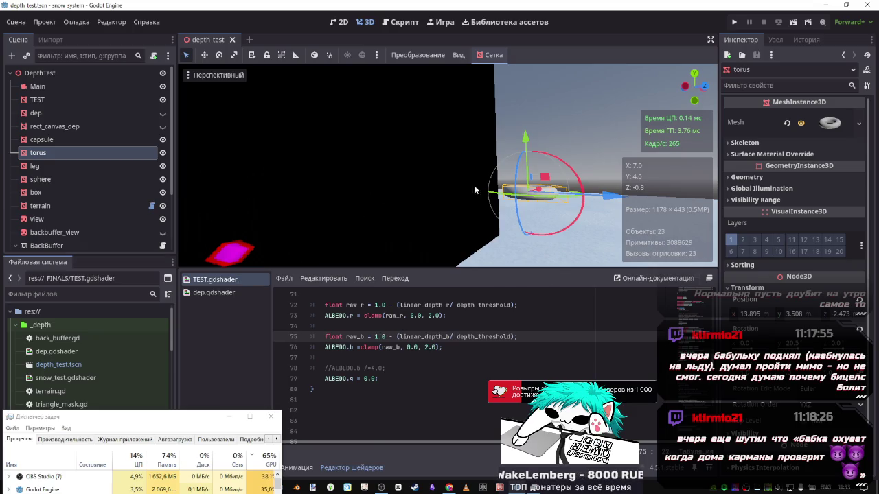
- Change raw_b to 1.0 + the blue depth term and append -raw_r to the formula
left_click(393, 337)
key("BackSpace")
type("+")
key("ctrl+s")
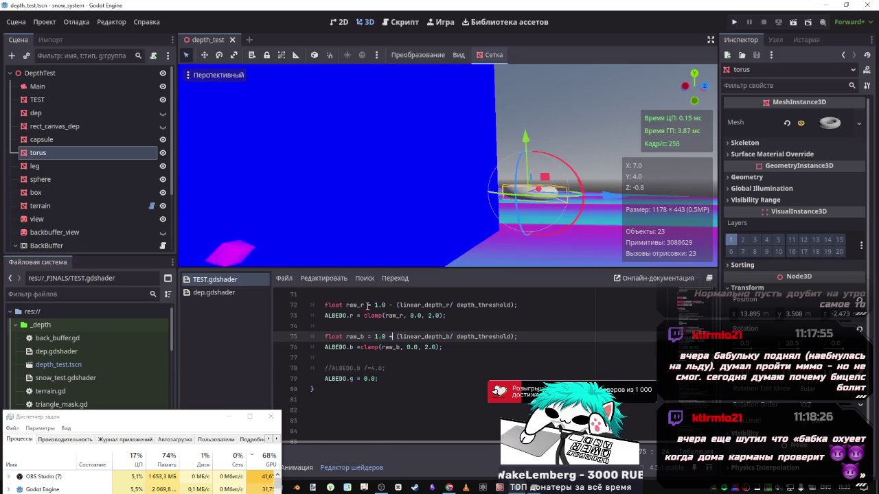
double_click(365, 305)
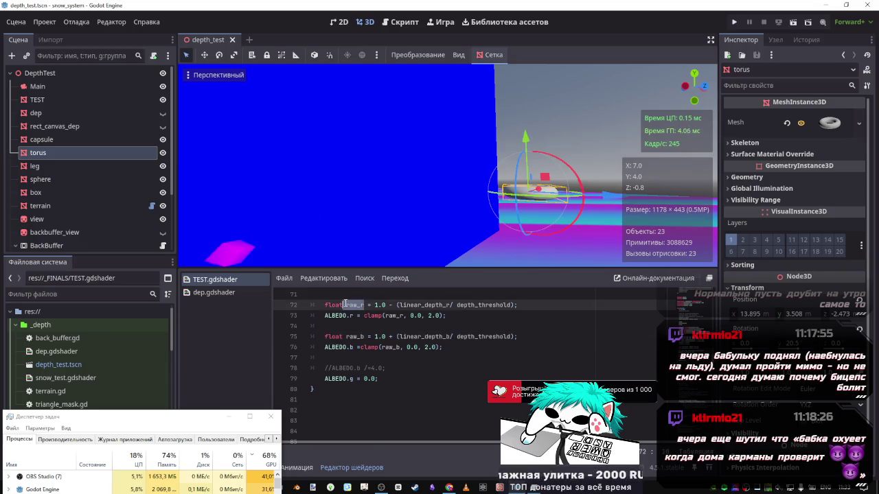
left_click(389, 337)
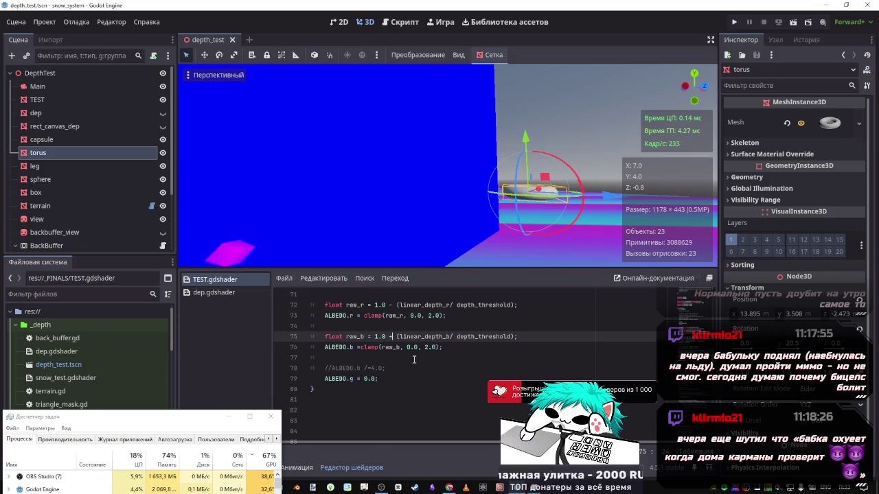
left_click(514, 337)
key("ctrl+v")
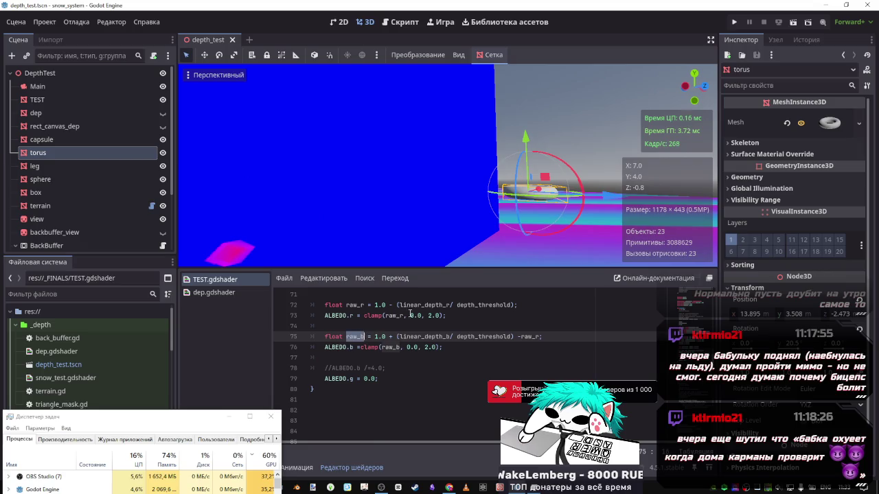
- Inspect the red channel lines and linear_depth_b usage, then delete the trailing -raw_r from raw_b
key("Up")
key("Up")
key("shift+Up")
key("shift+Home")
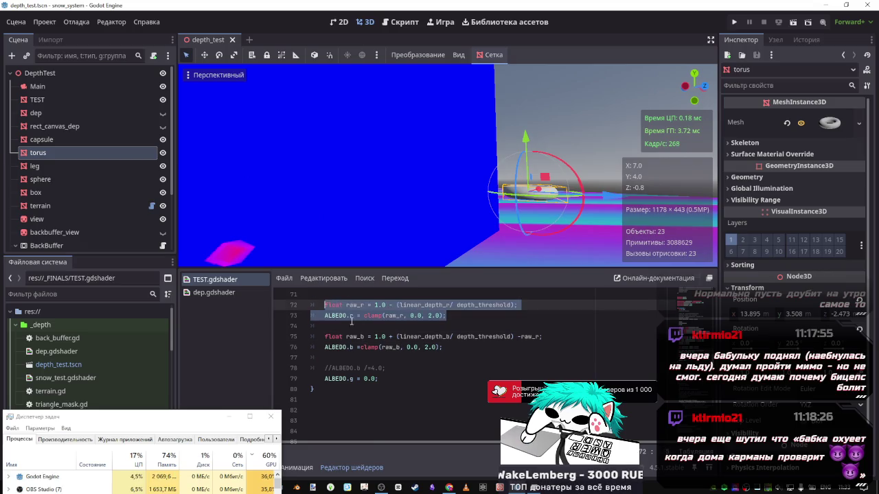
scroll(385, 337, "up", 1)
left_click(344, 326)
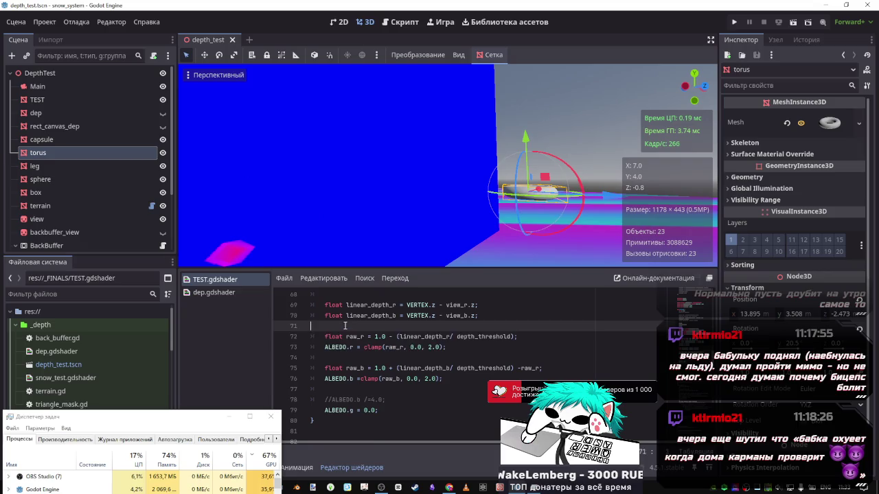
double_click(392, 316)
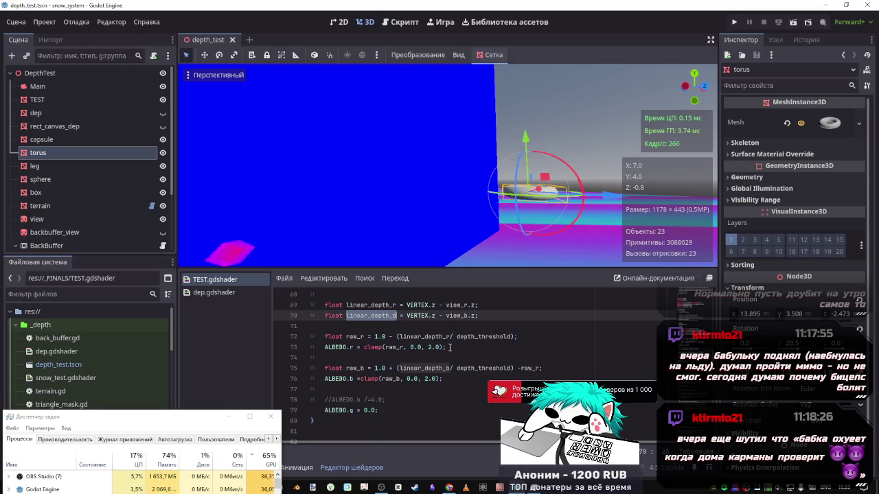
left_click(445, 378)
left_click_drag(540, 368, 512, 369)
key("Delete")
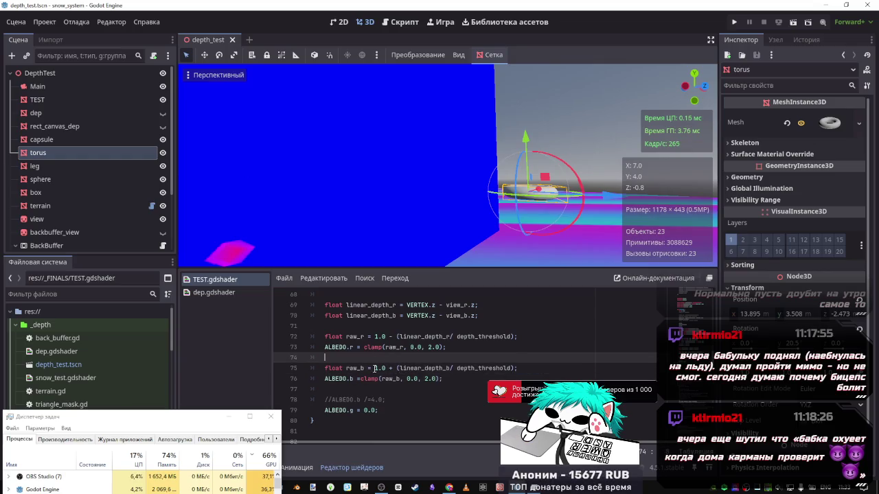
left_click(451, 368)
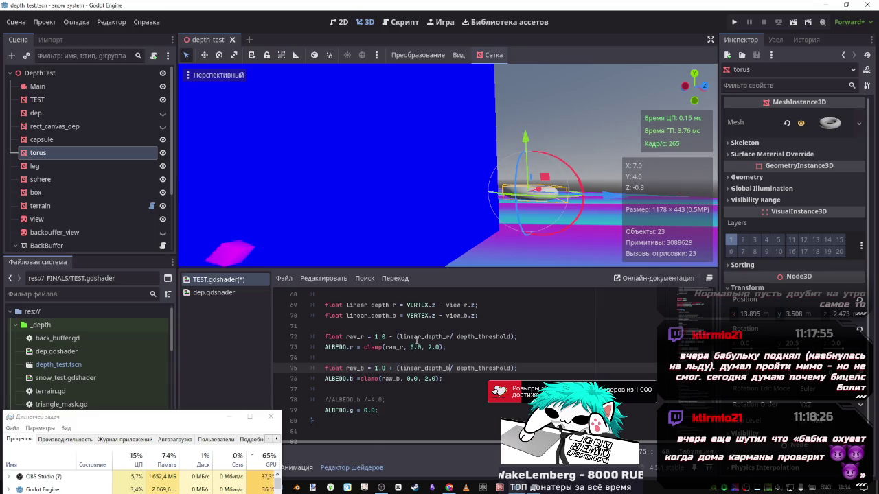
- Begin empty line 71 with 'linear_depth_b' for a new subtraction
left_click(418, 337)
left_click(389, 329)
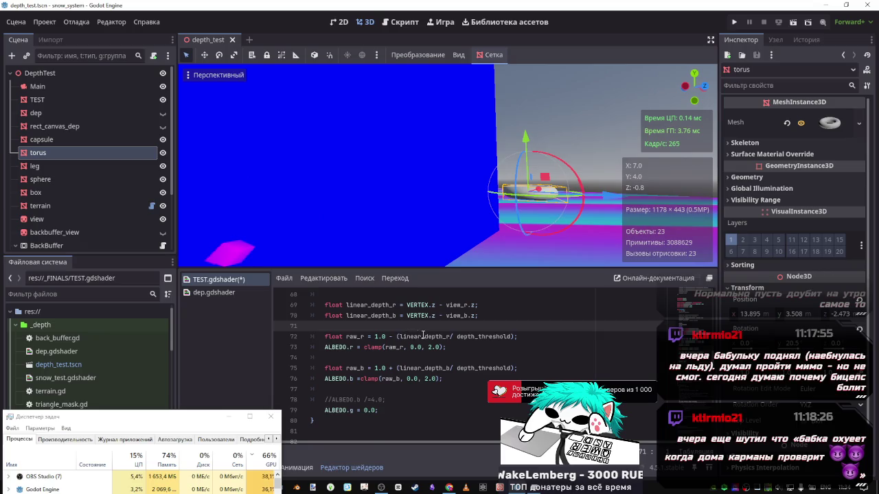
type("linear_depth_r")
key("BackSpace")
type("b -=")
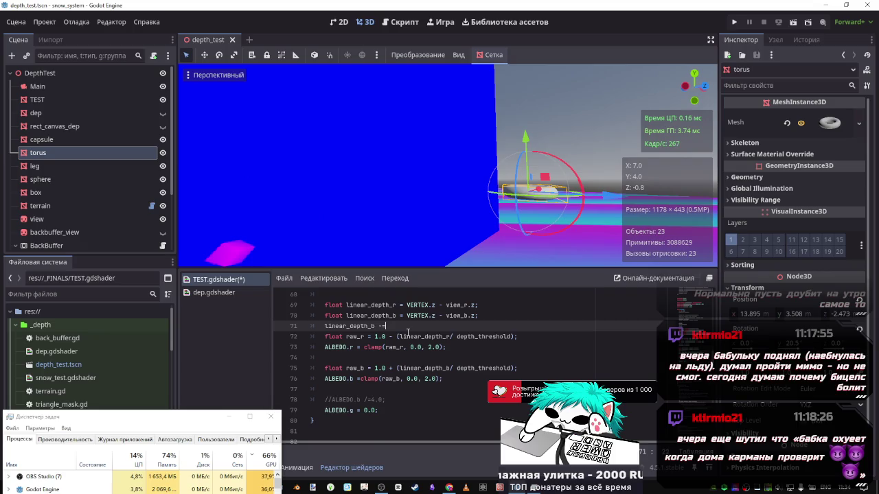
- Finish line 71 as 'linear_depth_b -= linear_depth_r;' and remove '1.0 +' from raw_b
key("Escape")
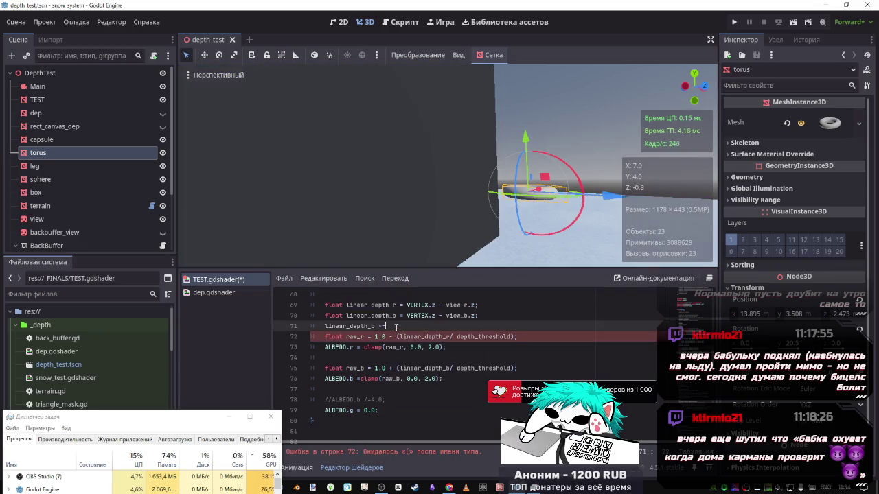
type("linear_depth_r;")
key("Return")
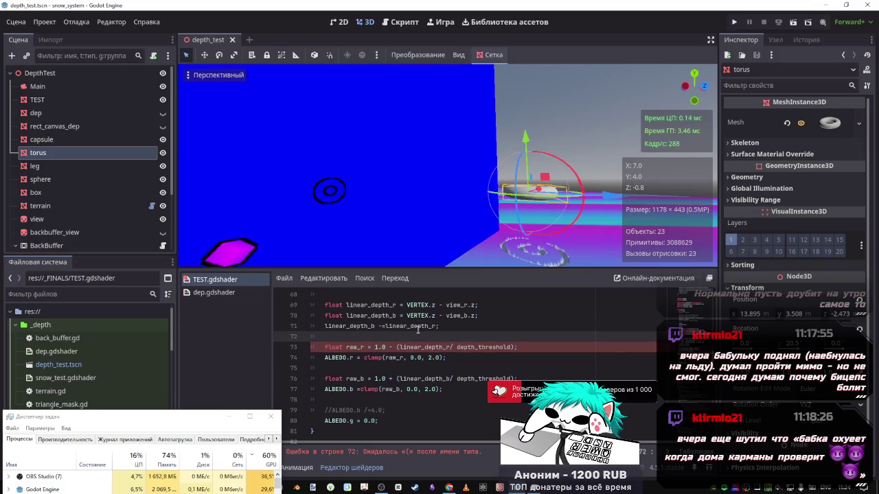
double_click(392, 378)
type("-")
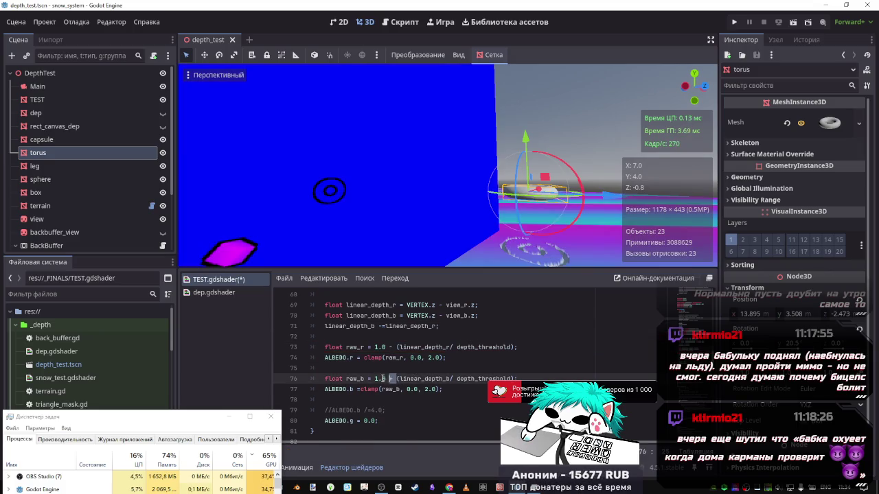
left_click_drag(383, 378, 374, 378)
key("BackSpace")
key("ctrl+s")
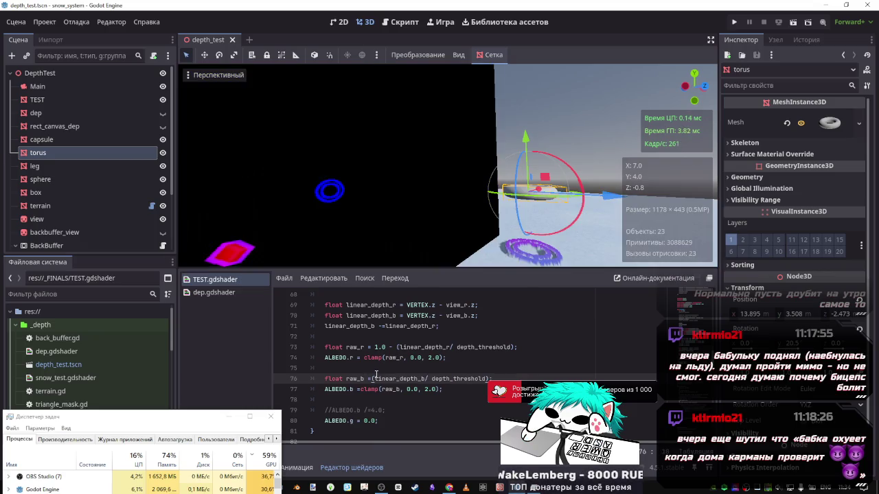
- Raise the torus, then try an ALBEDO.b clamp maximum of 0.5 before restoring 2.0
mouse_move(525, 152)
left_mouse_down()
mouse_move(525, 77)
mouse_move(526, 141)
left_mouse_up()
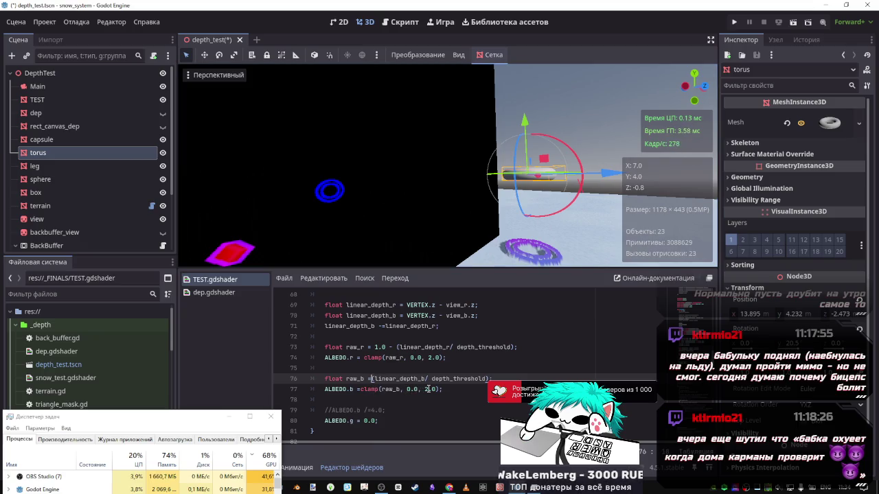
double_click(425, 389)
key("ctrl+s")
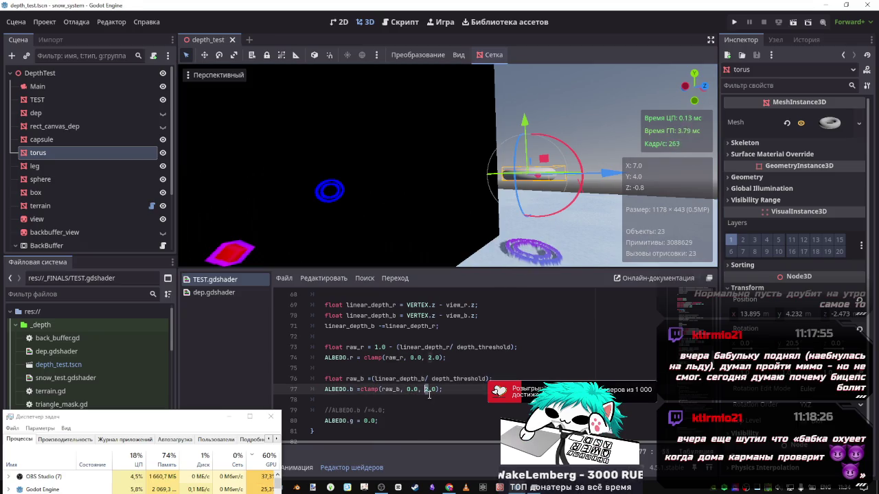
left_click(409, 389)
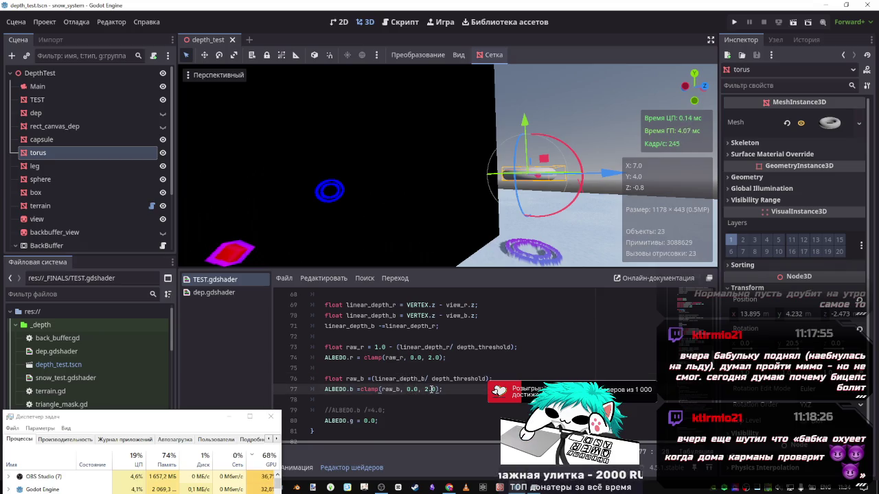
type("0")
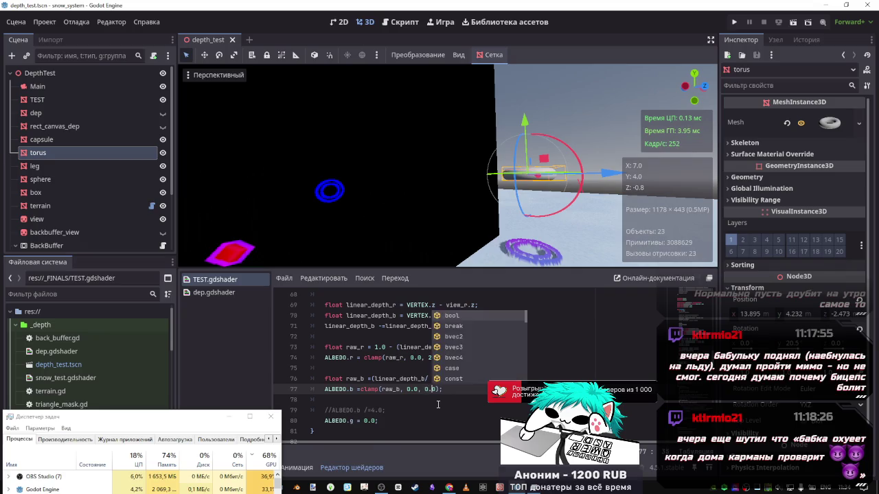
key("Right")
key("Right")
key("BackSpace")
type("5")
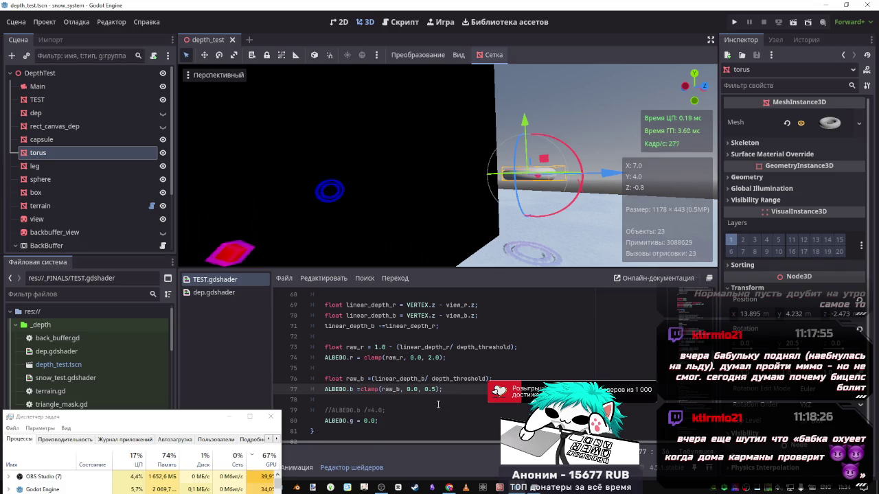
key("Left")
key("Left")
key("BackSpace")
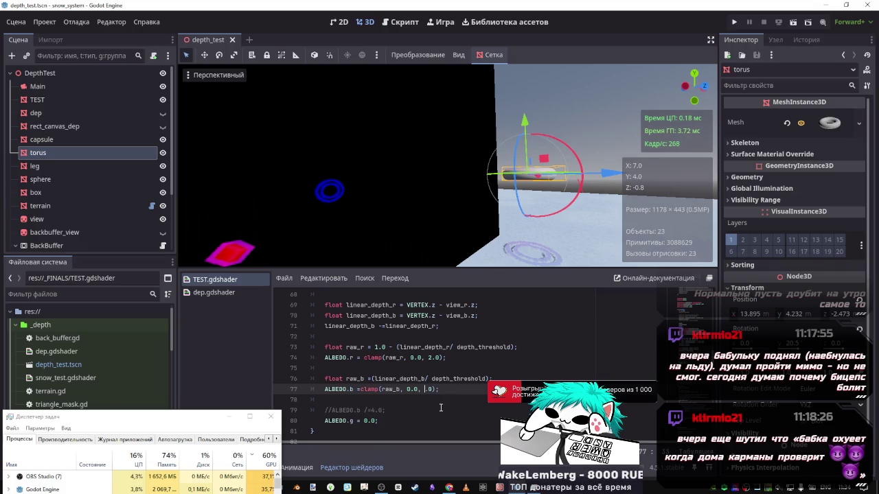
type("2")
key("ctrl+s")
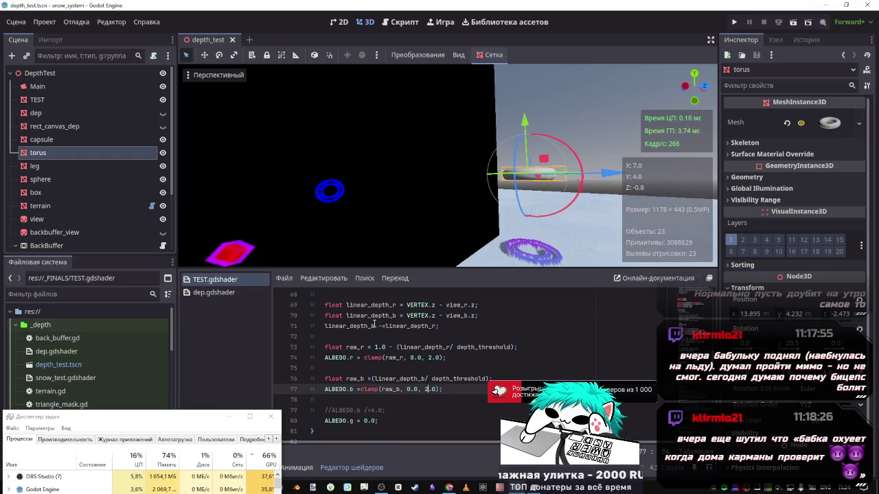
scroll(375, 335, "up", 1)
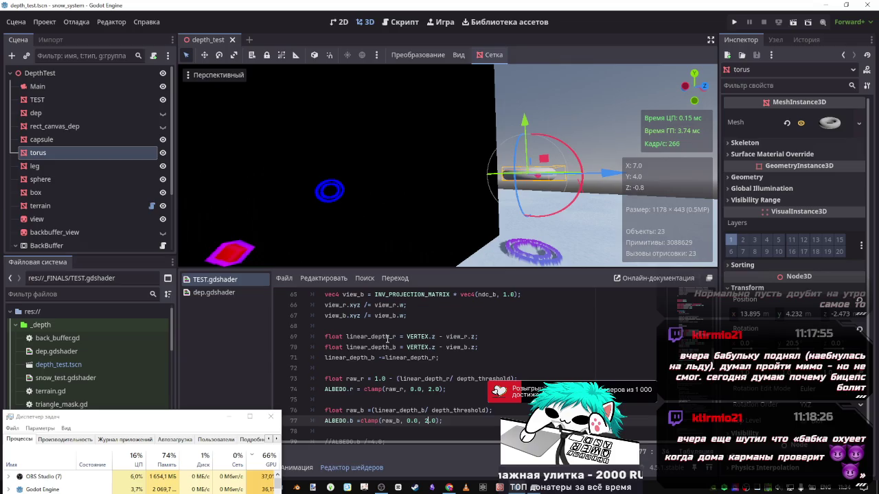
- Comment out the dep_b/=4.0 line and save the shader
scroll(388, 339, "up", 1)
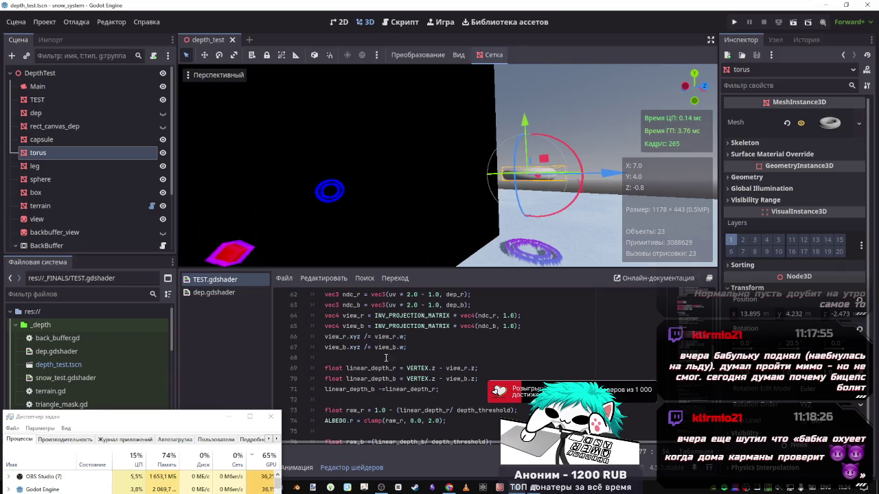
scroll(388, 339, "up", 3)
left_click(374, 370)
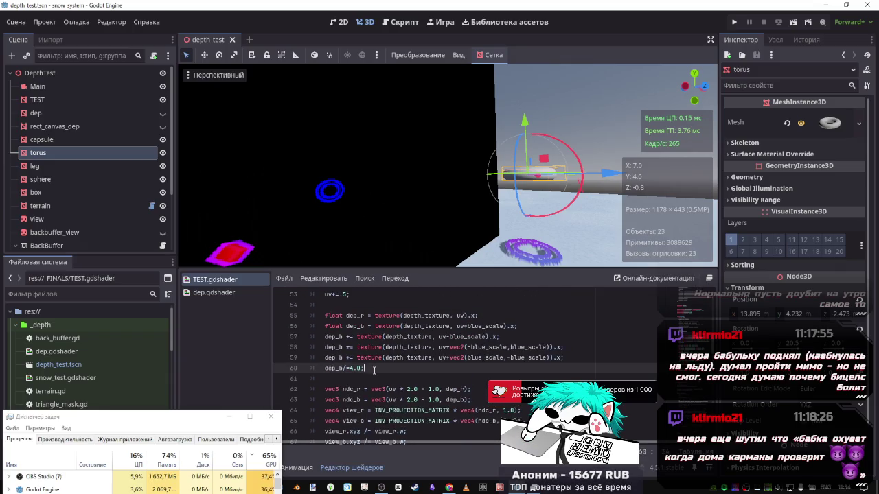
key("ctrl+k")
key("ctrl+s")
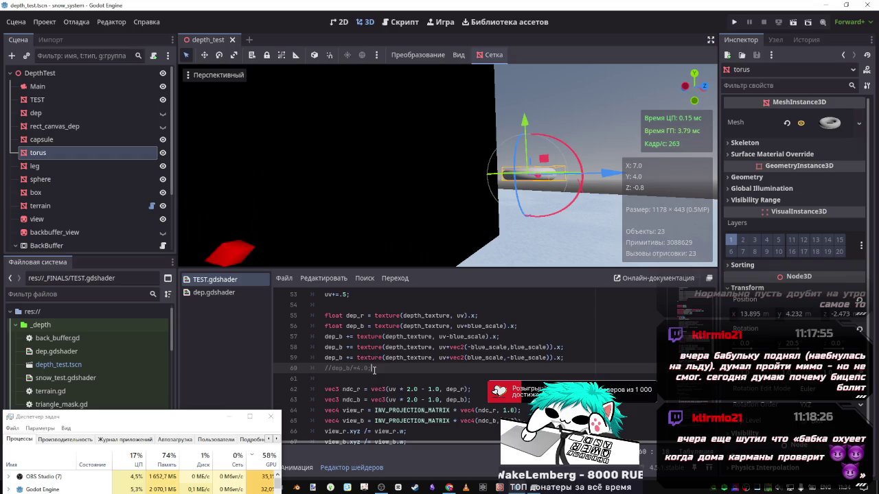
- Review where dep_b is used, then select the raw_r and ALBEDO.r lines
scroll(430, 379, "down", 3)
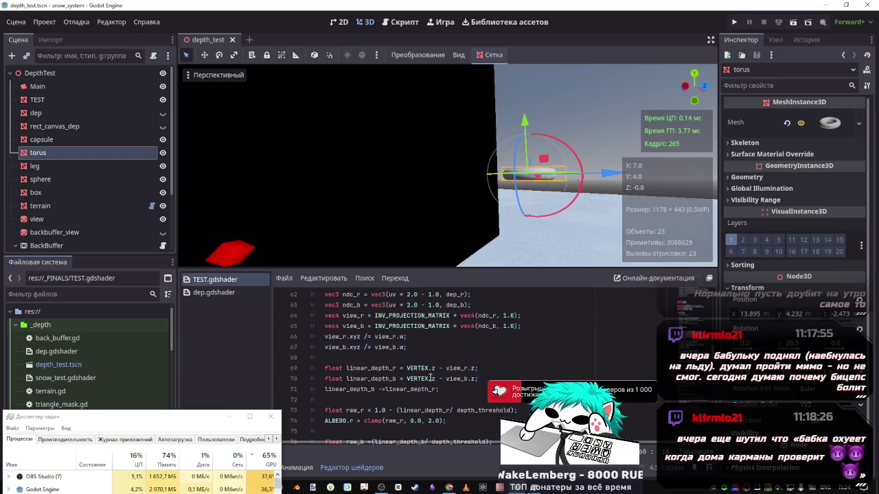
scroll(426, 389, "up", 3)
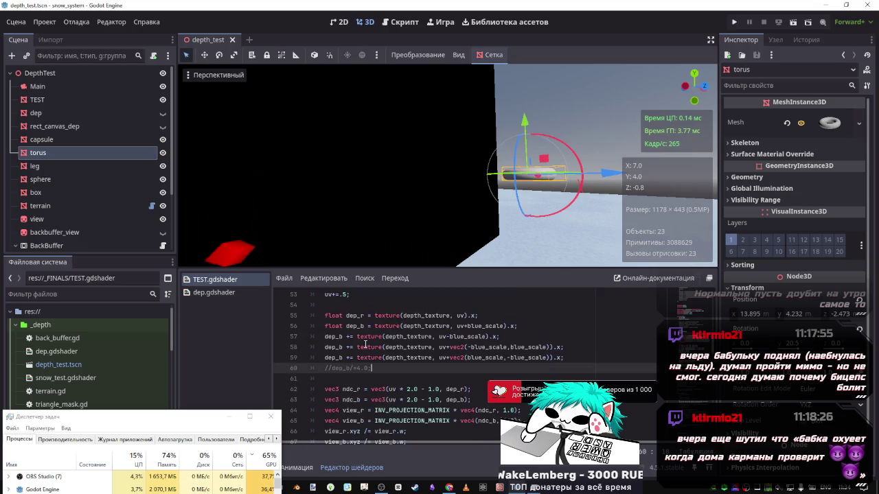
scroll(366, 345, "down", 3)
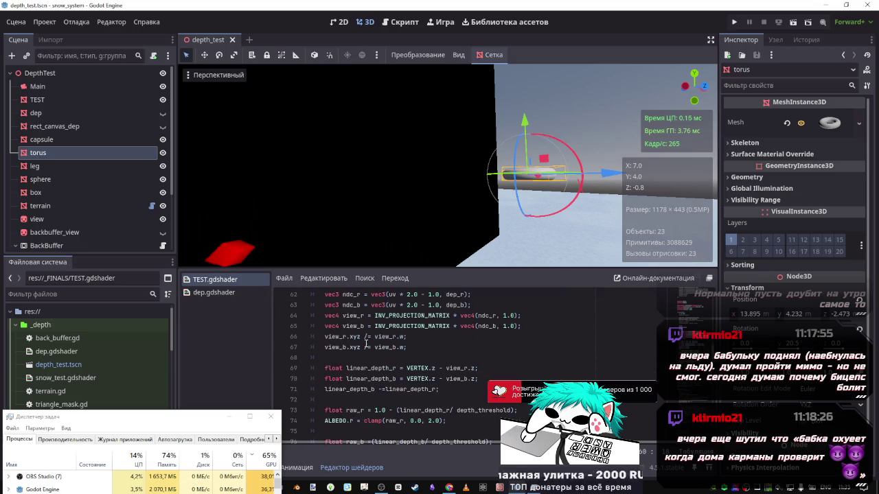
scroll(368, 346, "up", 1)
scroll(368, 346, "up", 2)
scroll(367, 341, "down", 2)
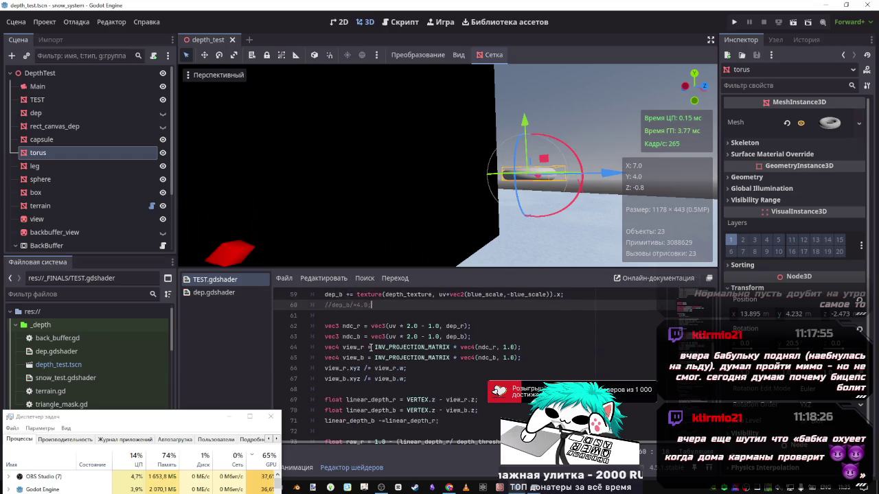
scroll(365, 336, "up", 2)
double_click(356, 326)
scroll(386, 352, "down", 1)
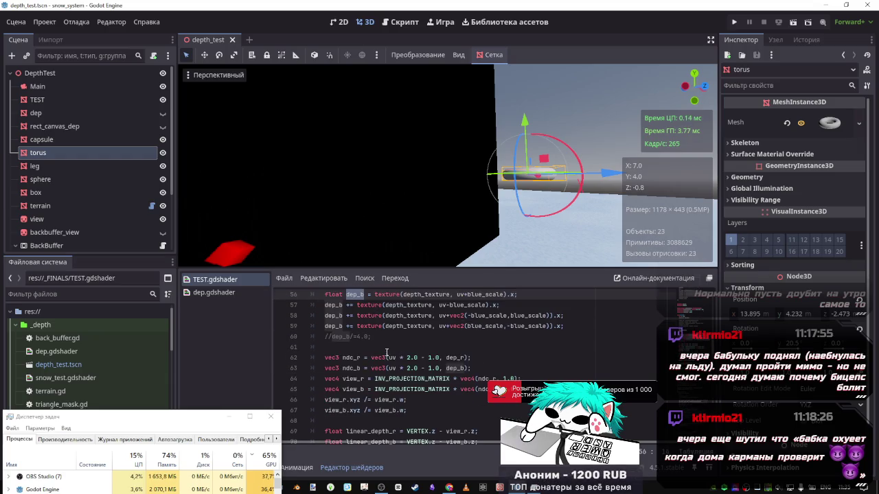
scroll(386, 352, "down", 1)
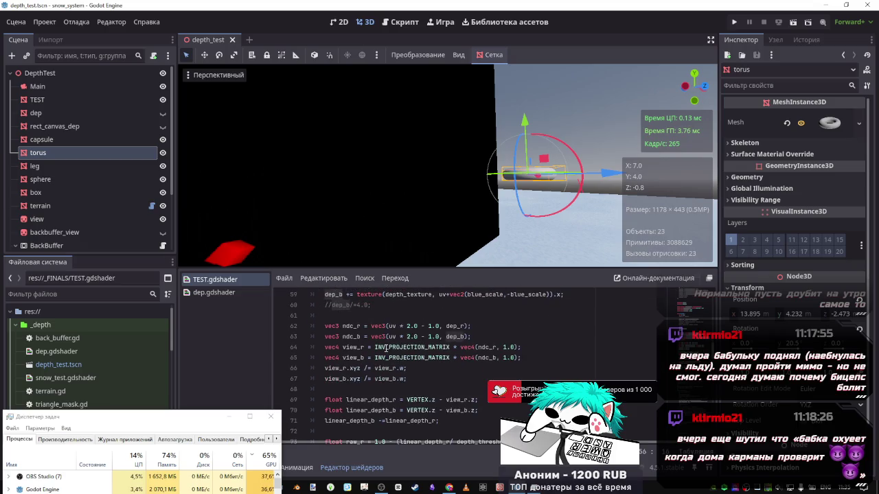
scroll(385, 349, "up", 1)
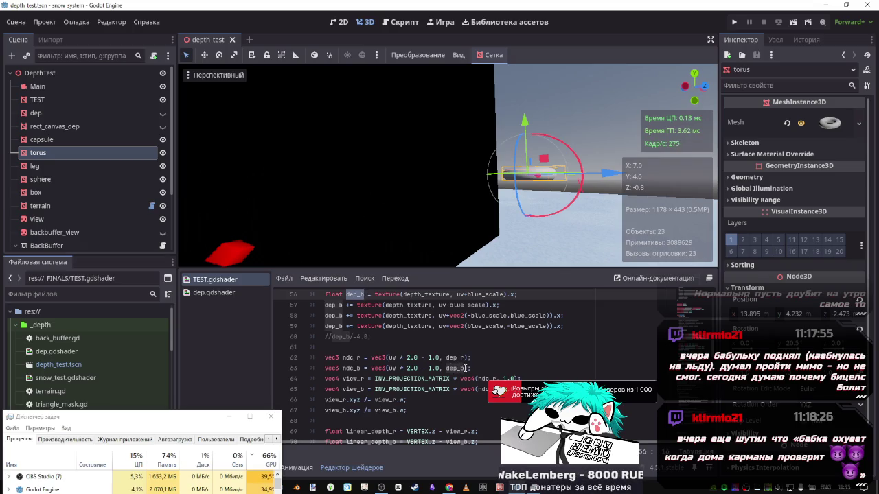
scroll(461, 368, "down", 3)
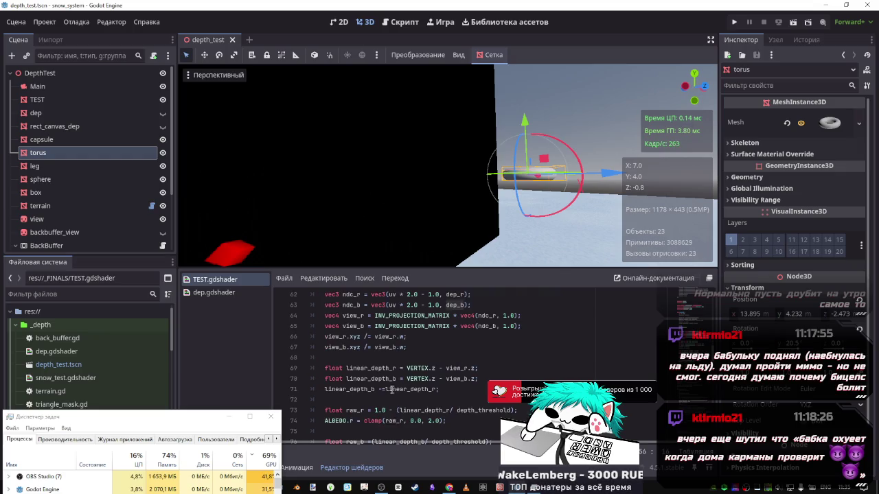
left_click(372, 410)
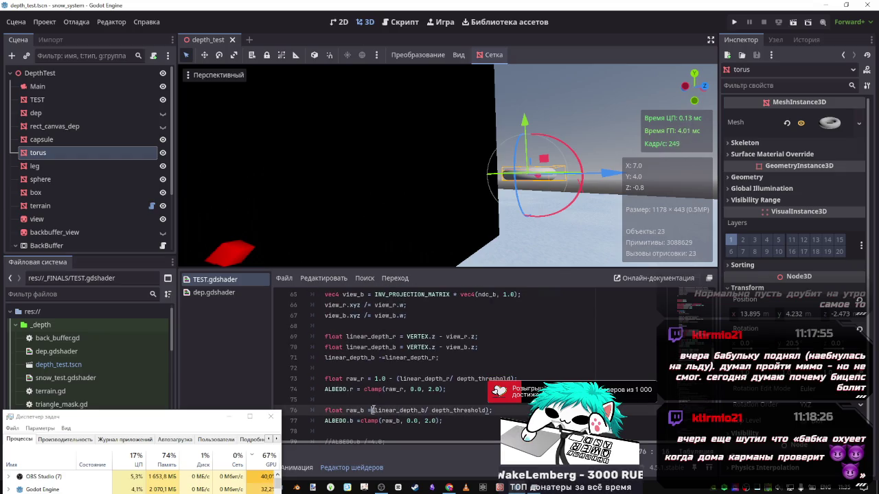
left_click_drag(446, 389, 309, 370)
- Move the raw_r and ALBEDO.r lines to just below the ALBEDO.b line
key("Delete")
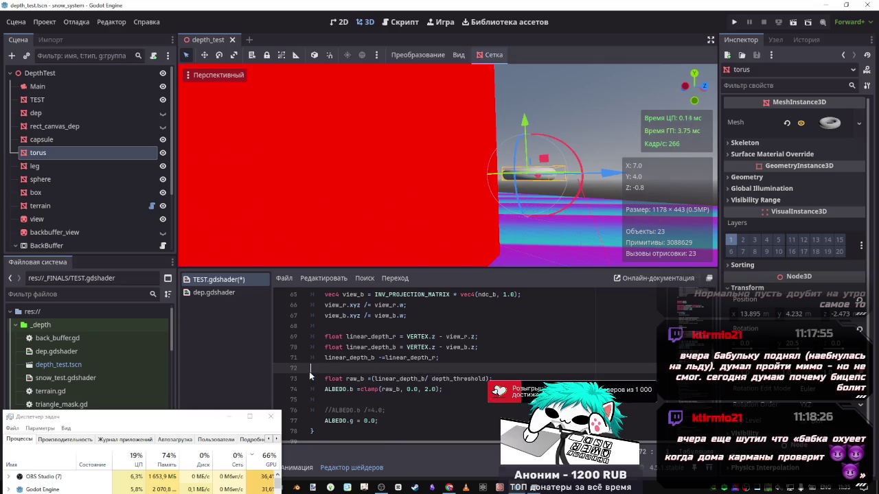
key("Delete")
left_click(452, 396)
key("Return")
type("float raw_r = 1.0 - (linear_depth_r/ depth_threshold); ALBEDO.r = clamp(raw_r, 0.0, 2.0);")
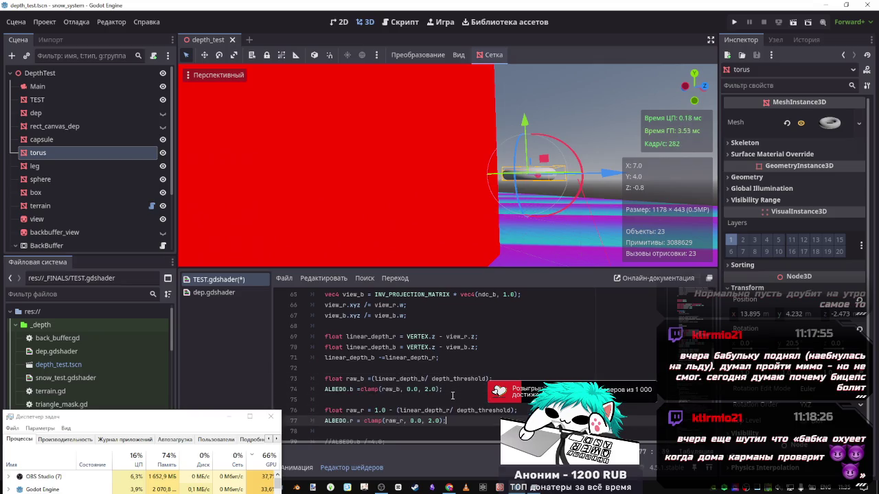
- Change raw_b to 1.0 - (linear_depth_b/ depth_threshold) and save the shader
double_click(388, 389)
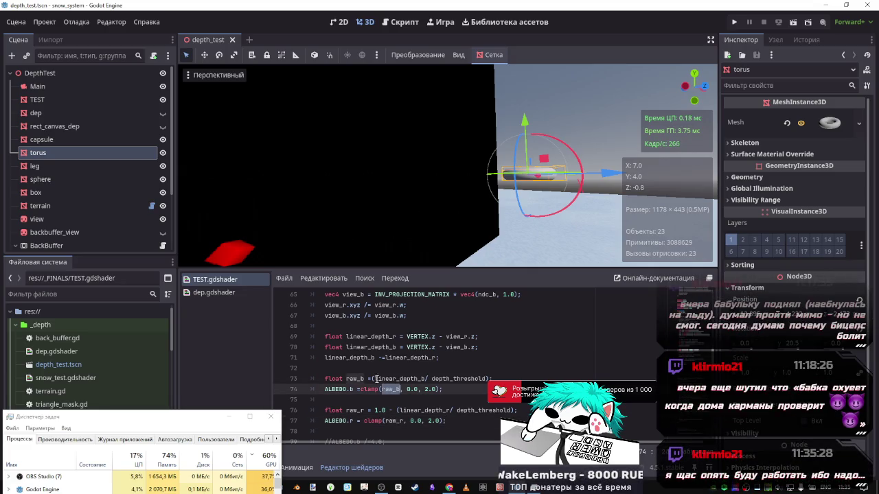
left_click(373, 378)
type("1")
type(".0 -")
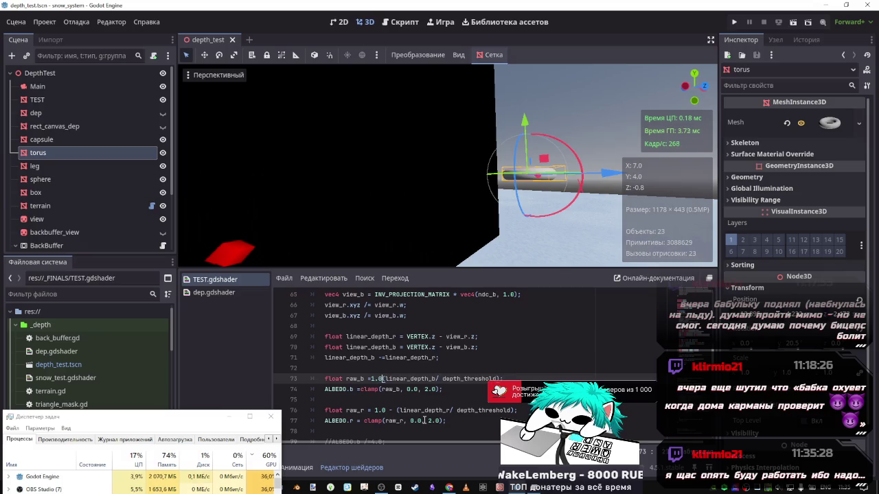
key("ctrl+s")
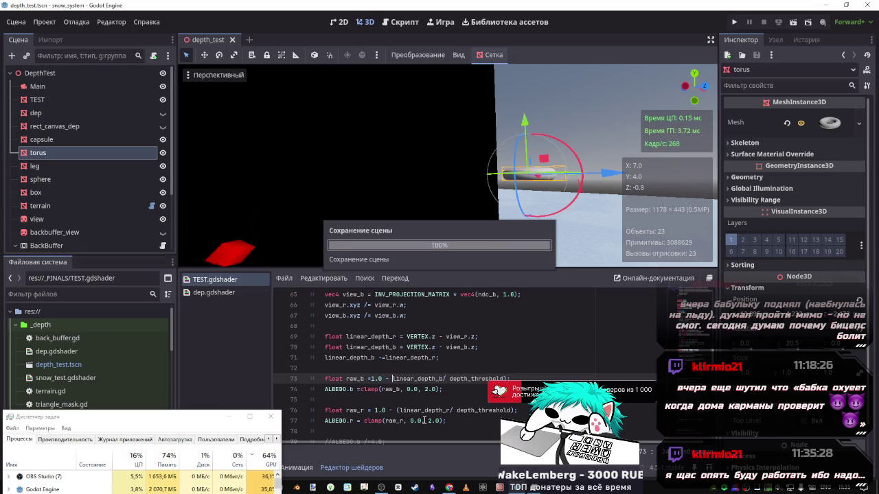
type("(")
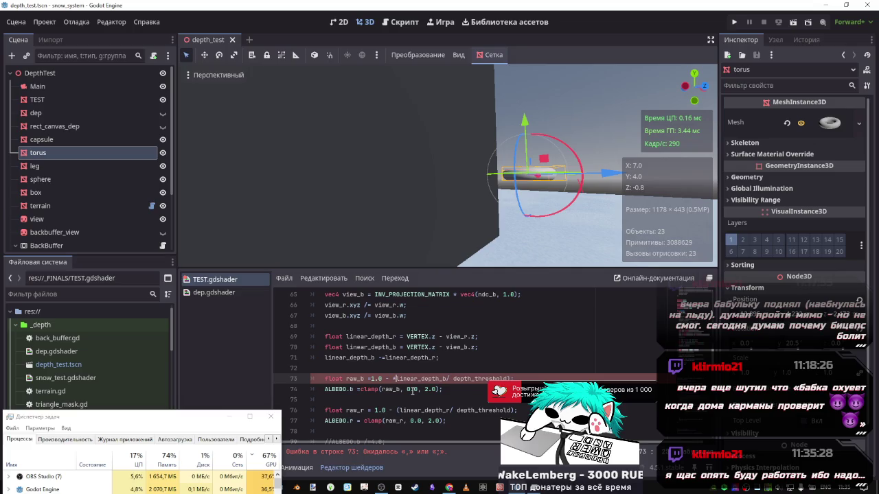
key("ctrl+s")
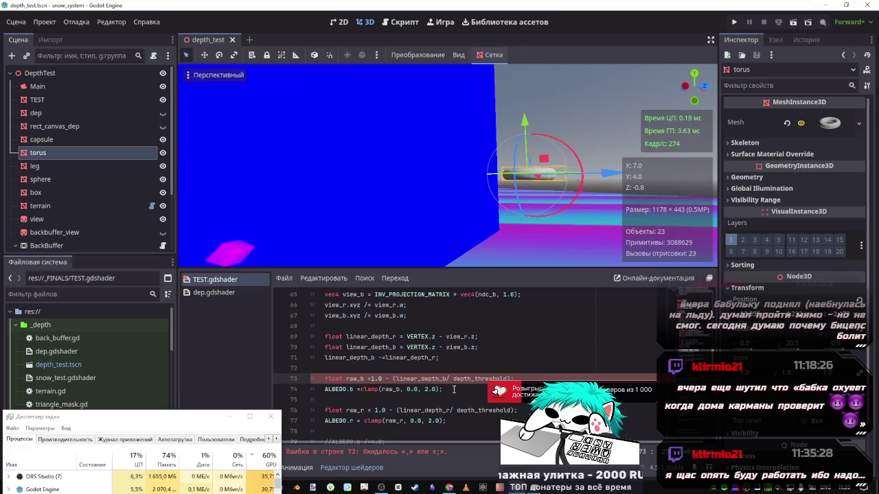
scroll(412, 391, "down", 1)
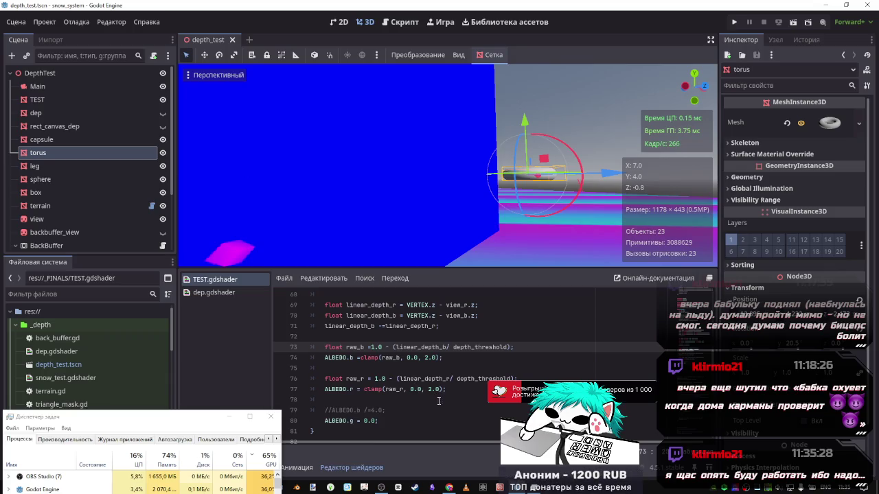
left_click(405, 389)
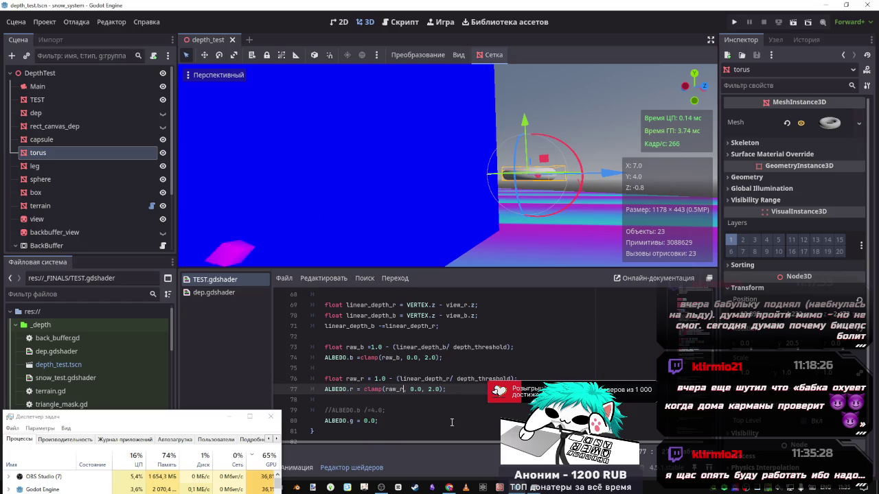
- Try subtracting raw_b in the ALBEDO.r clamp, then replace 1.0 in raw_r with raw_b
type("-raw_b")
key("ctrl+z")
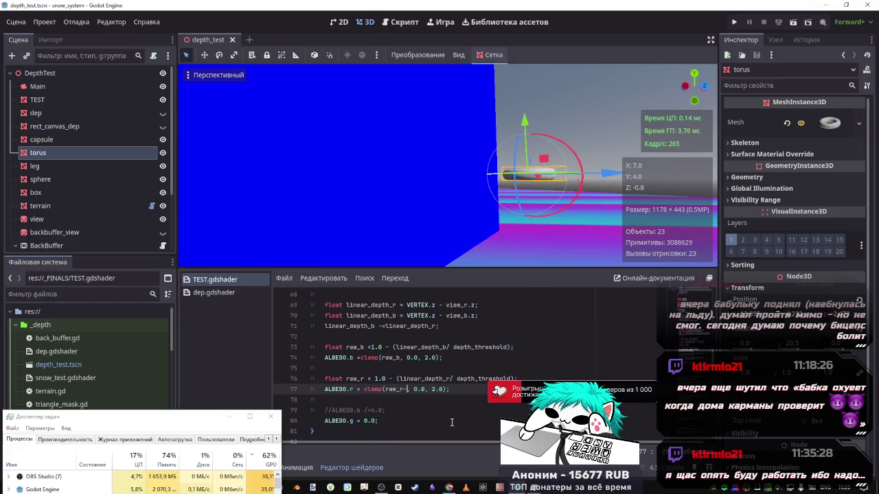
key("ctrl+s")
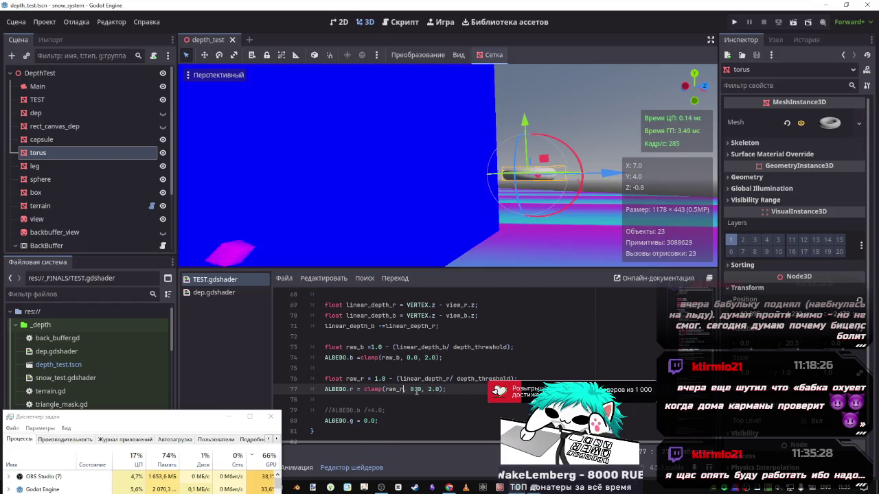
left_click(442, 389)
type("-r")
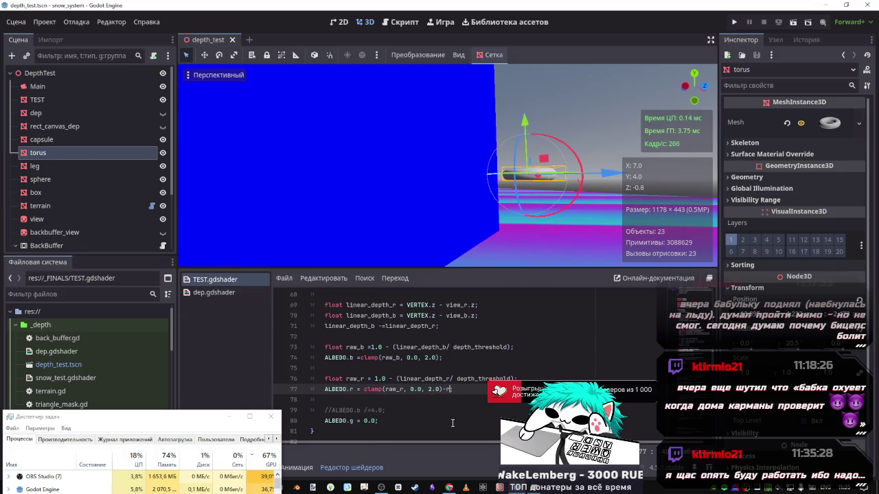
left_click(397, 379)
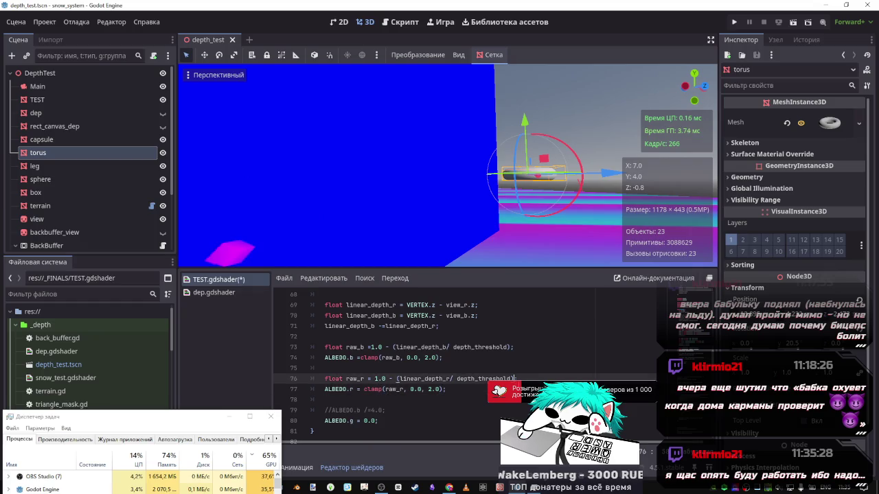
double_click(379, 379)
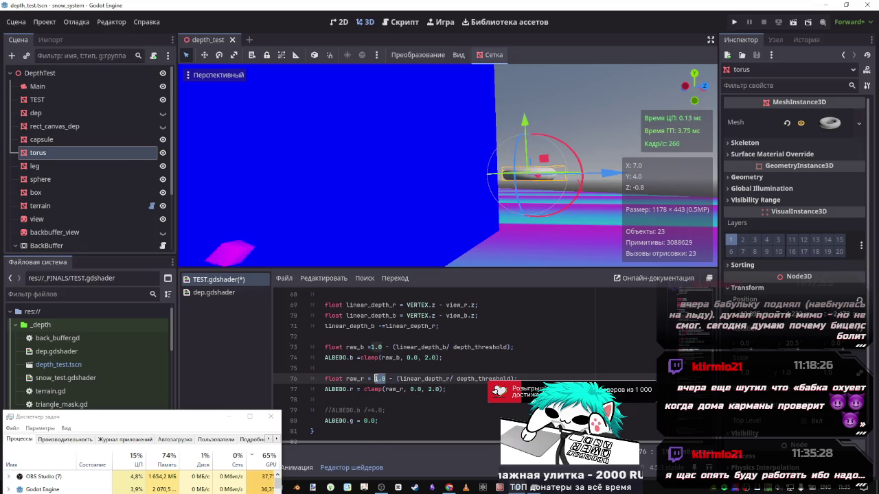
type("raw_b")
key("ctrl+s")
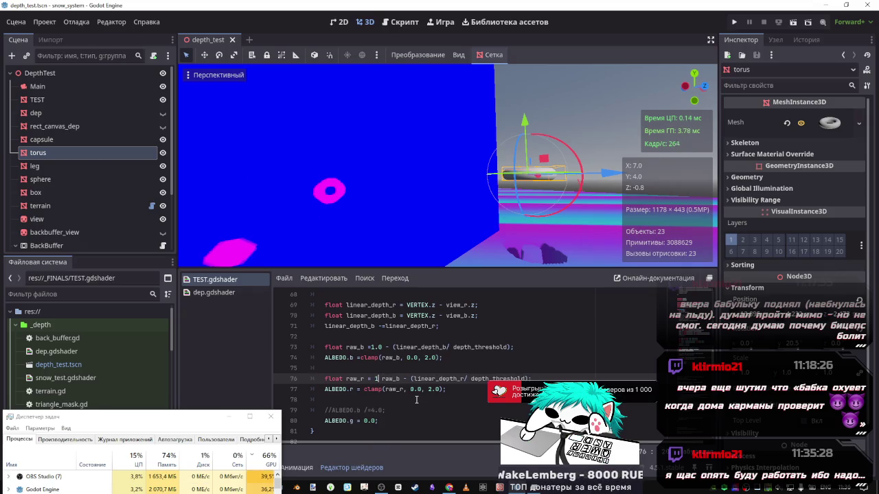
- Try 1.0- and 1.0+ prefixes on the raw_r expression, then delete them
type("1.0-")
key("ctrl+s")
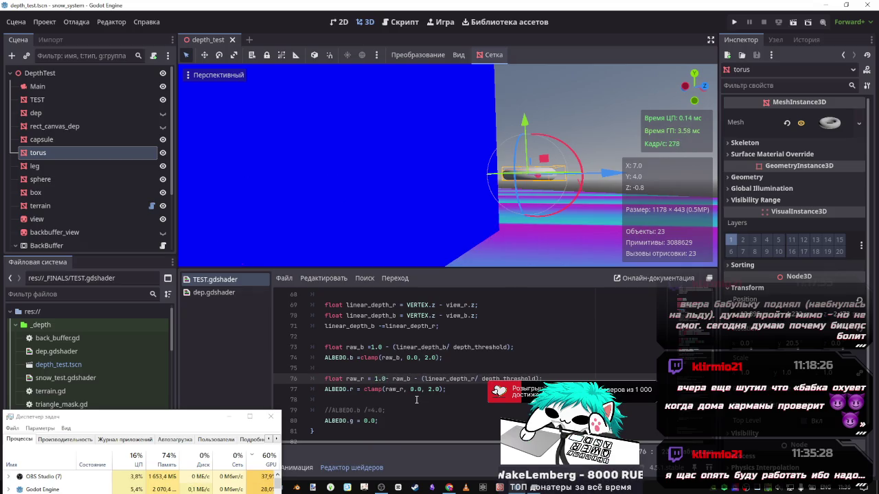
key("BackSpace")
type("+")
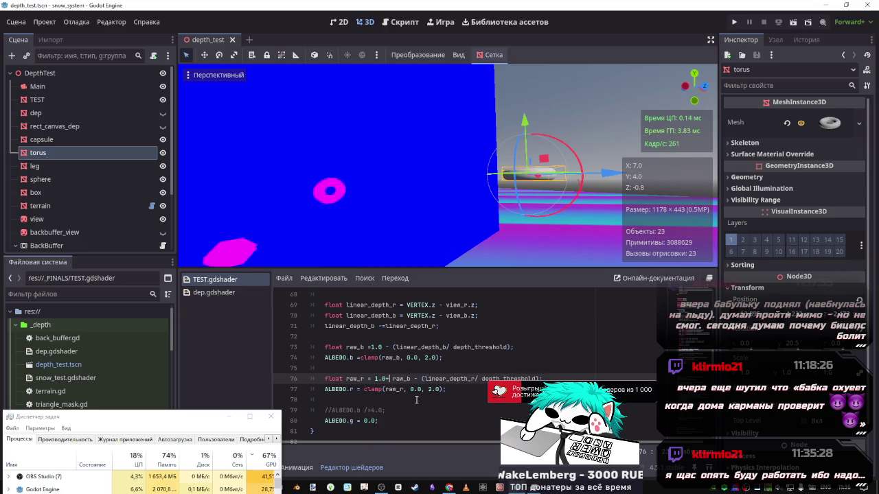
key("BackSpace")
key("BackSpace")
key("BackSpace")
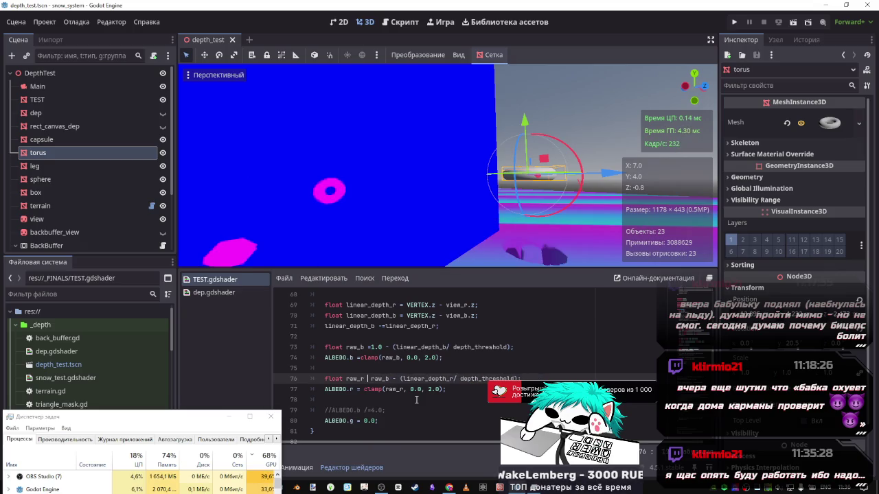
key("BackSpace")
- Restore the '=' after raw_r on line 76, drop raw_b's '1.0 -' prefix, and save
left_click_drag(389, 347, 371, 347)
left_click(365, 378)
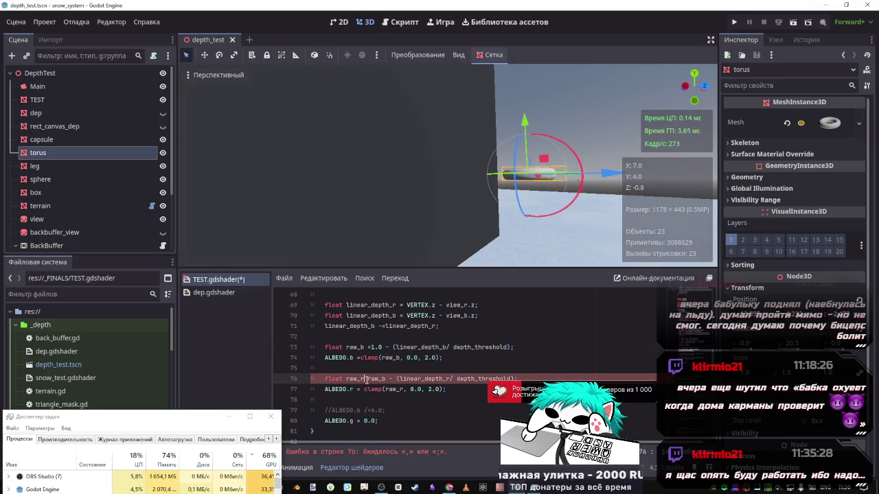
type("=")
left_click_drag(389, 347, 368, 347)
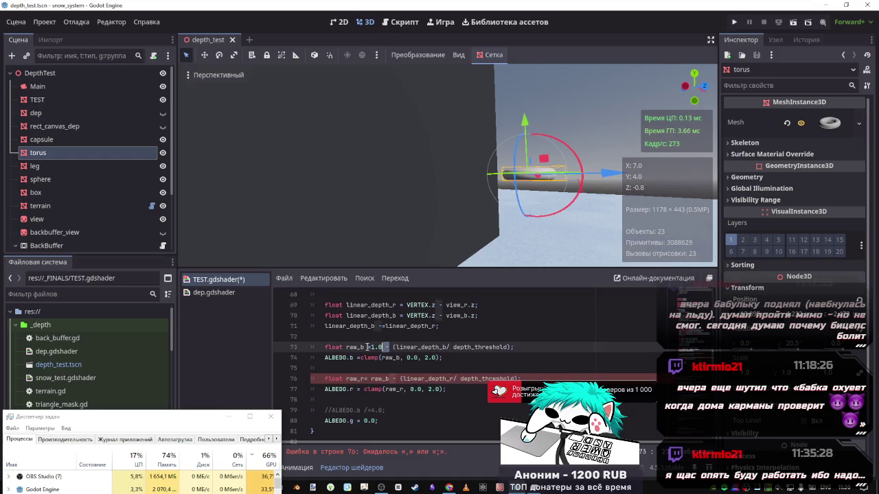
key("BackSpace")
key("ctrl+s")
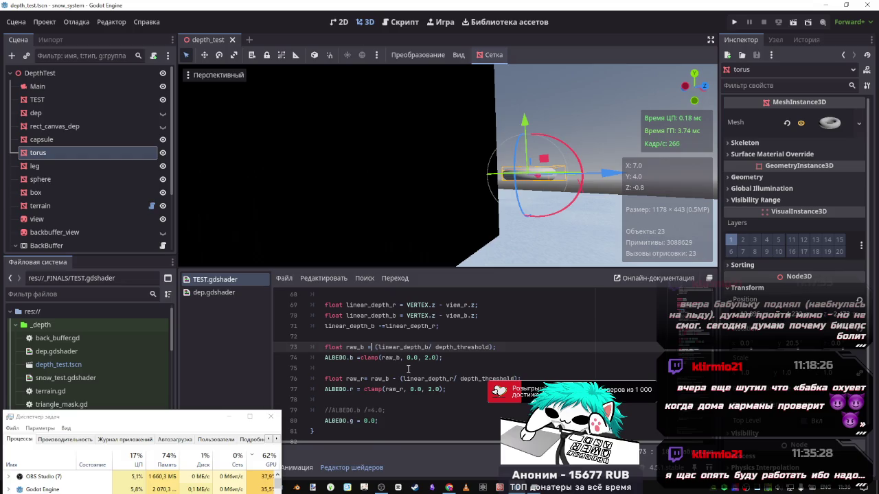
scroll(525, 118, "down", 2)
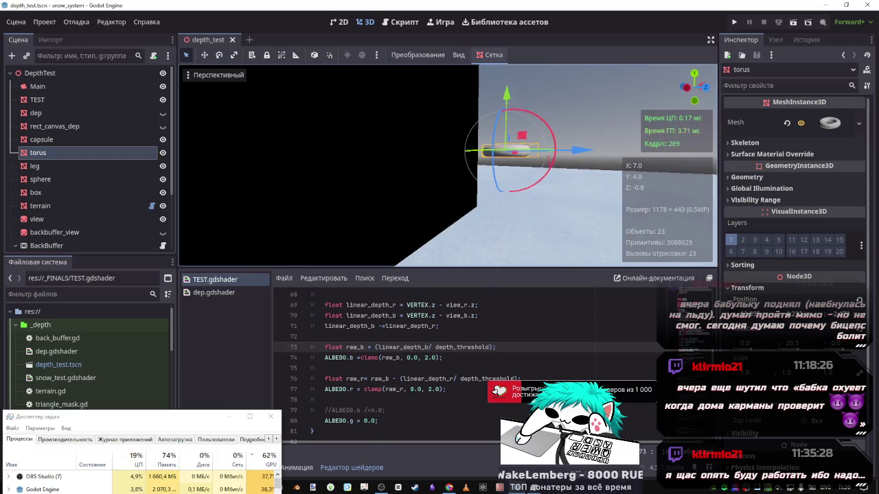
left_click_drag(525, 118, 493, 186)
scroll(493, 186, "up", 2)
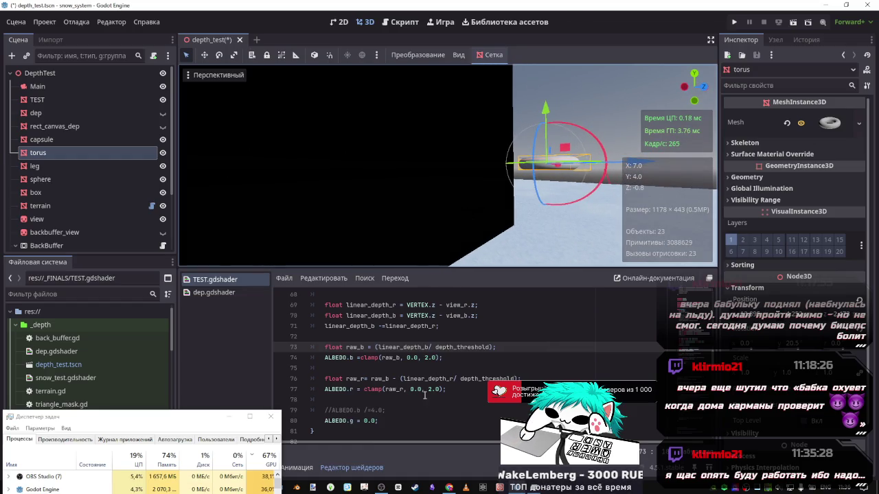
- Delete line 71 'linear_depth_b -=linear_depth_r;' and save
left_click(384, 326)
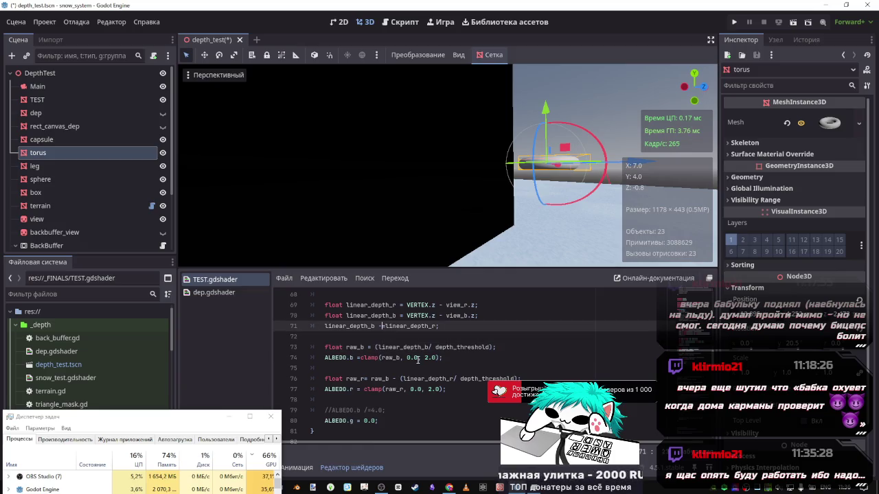
scroll(417, 359, "up", 2)
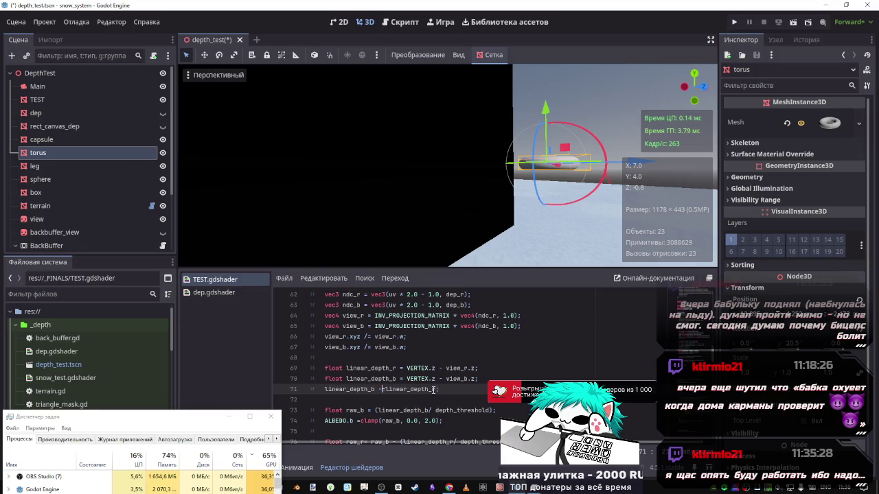
left_click_drag(439, 389, 278, 387)
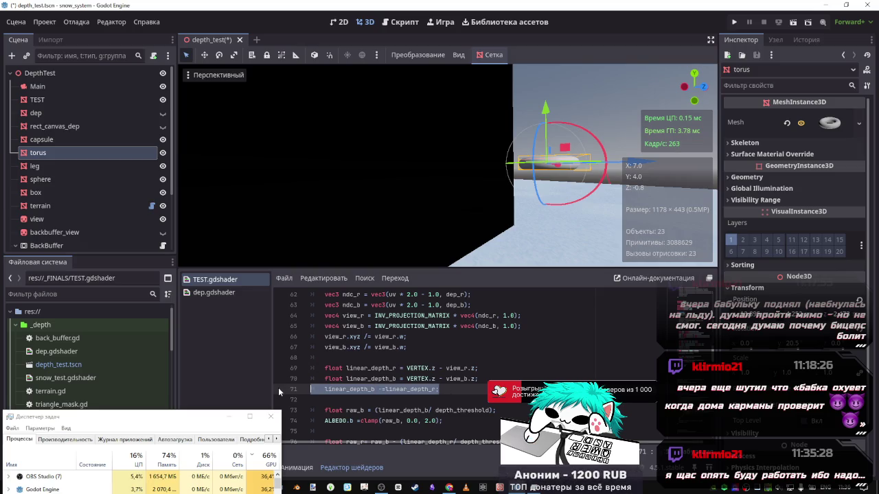
key("BackSpace")
key("BackSpace")
key("ctrl+s")
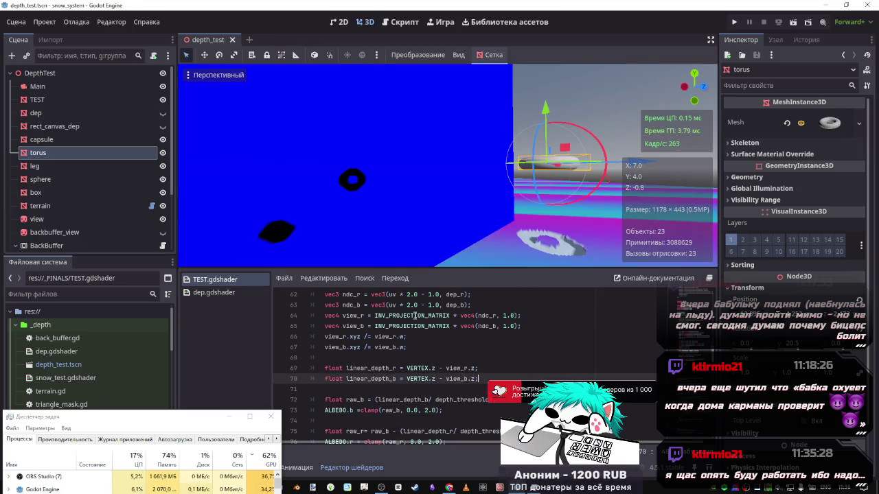
- Replace the minus after raw_b on line 75 with a plus
scroll(415, 371, "down", 1)
scroll(377, 385, "down", 1)
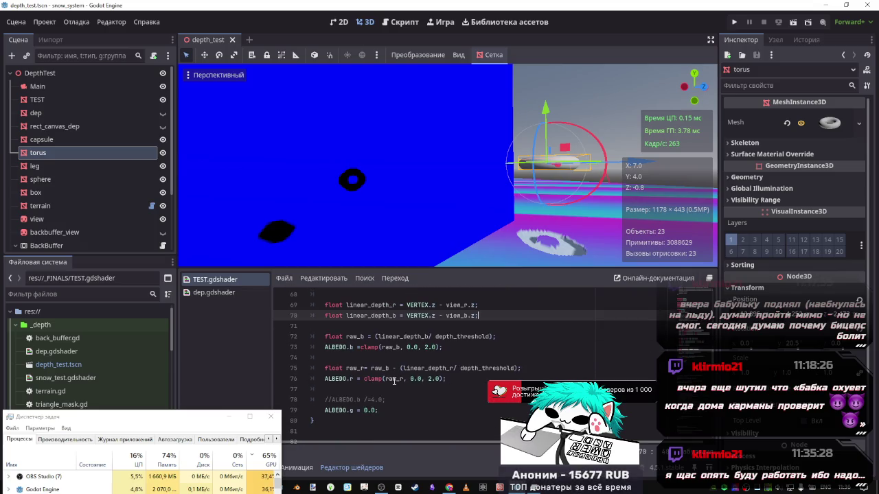
left_click_drag(390, 368, 371, 368)
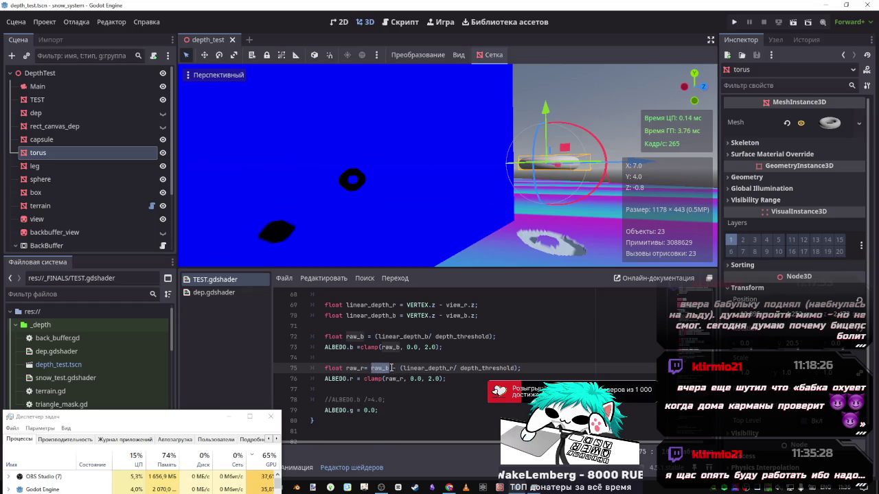
left_click(392, 368)
key("Delete")
type("+")
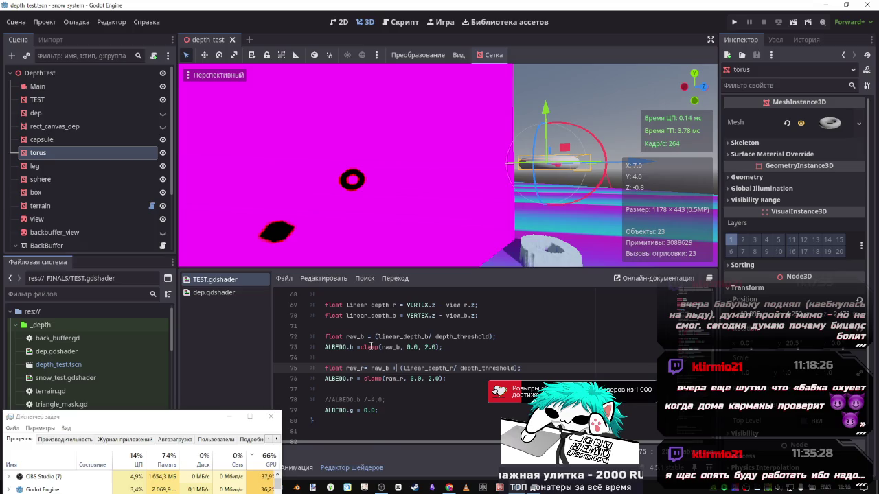
- Rewrite line 75 as 'raw_r= 1.0 - (linear_depth_r/ depth_threshold);' and save
left_click_drag(353, 346, 325, 346)
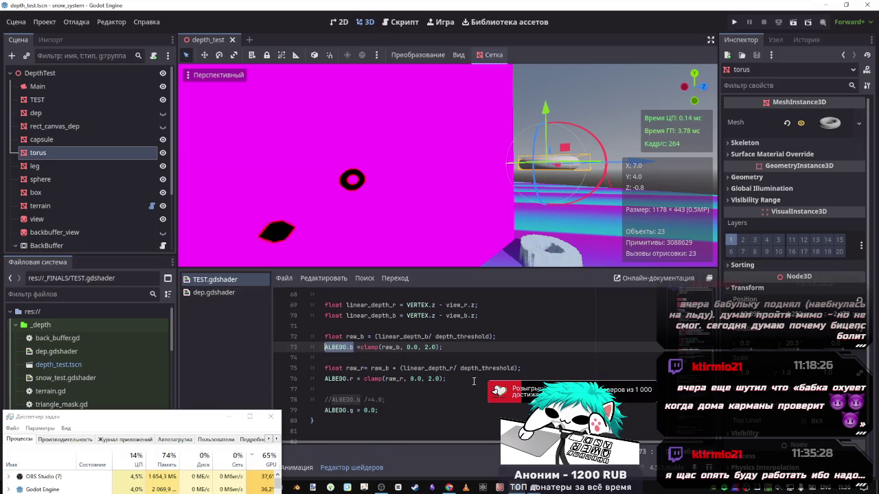
left_click(519, 369)
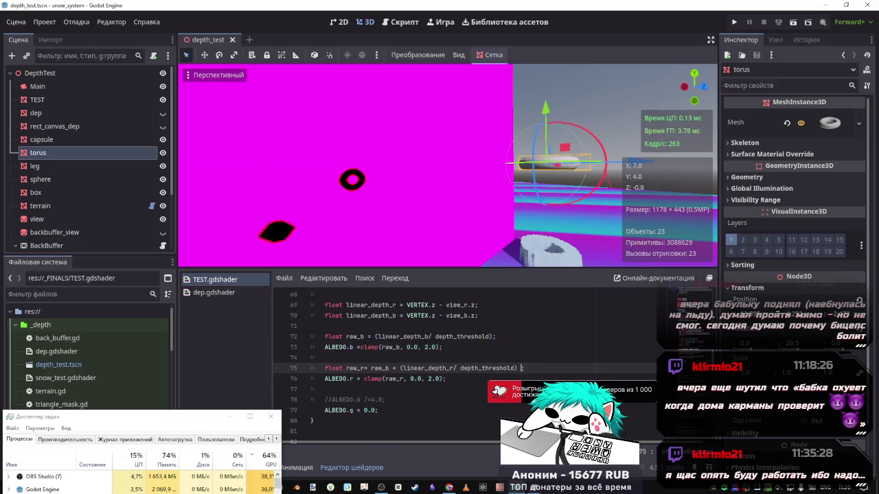
type("-1.0")
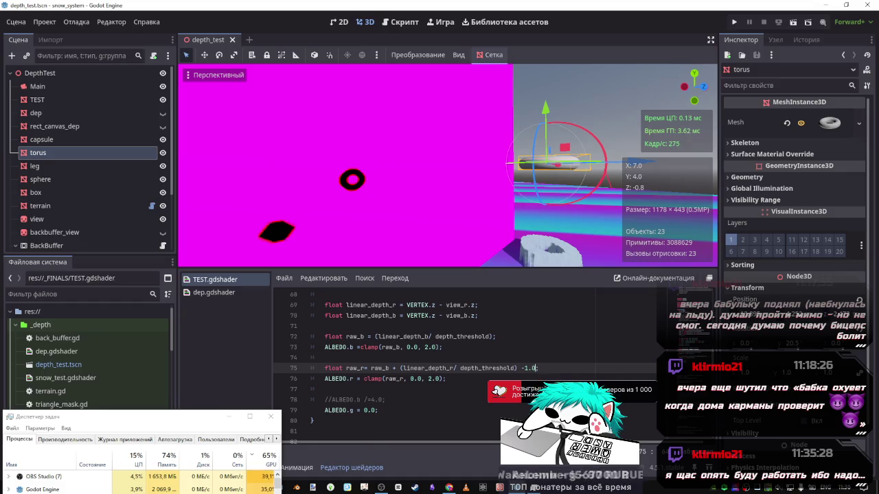
key("BackSpace")
key("BackSpace")
type(";")
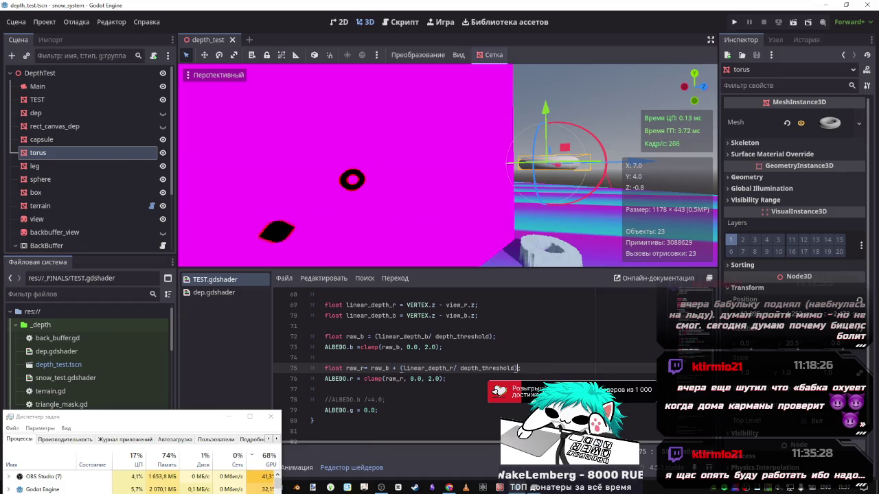
double_click(384, 367)
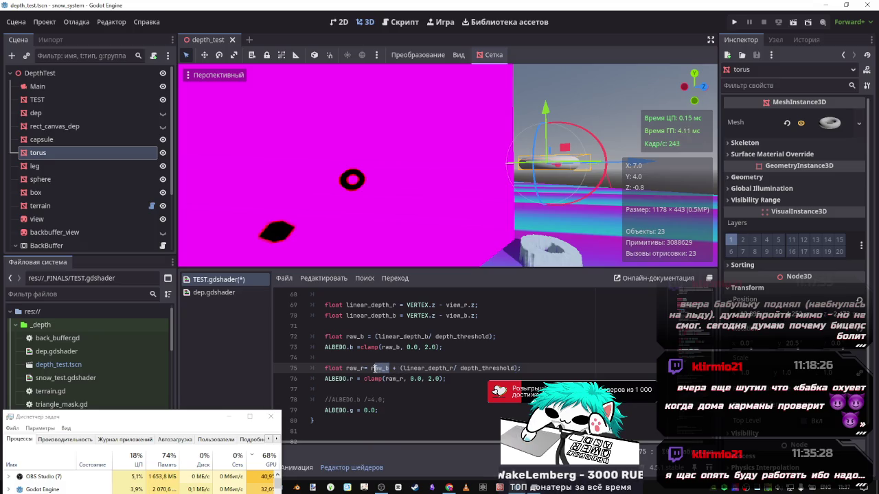
type("1.0")
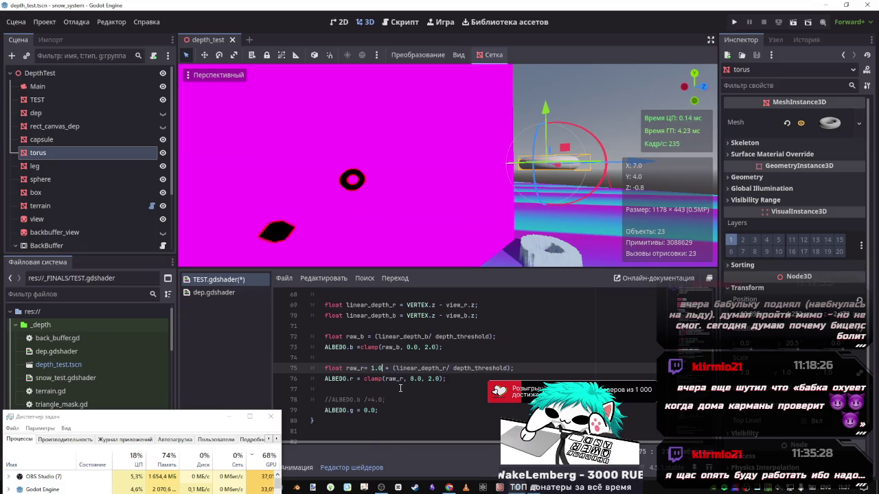
key("ctrl+s")
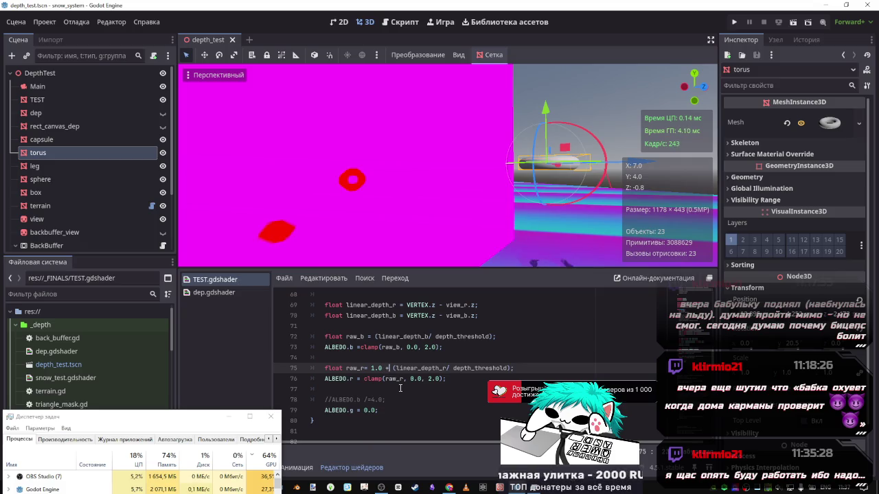
key("BackSpace")
type("-")
key("ctrl+s")
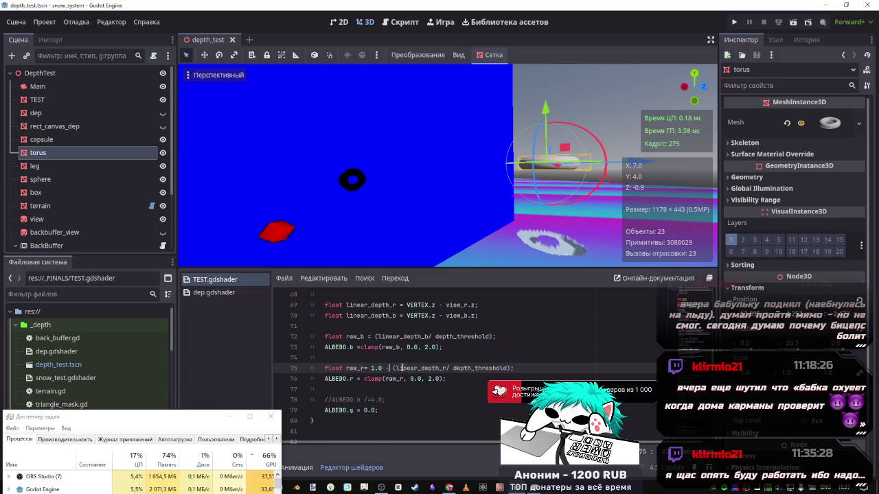
- Prefix the blue depth ratio on line 72 with '1.0 -' and save
left_click(376, 337)
type("1.0 ")
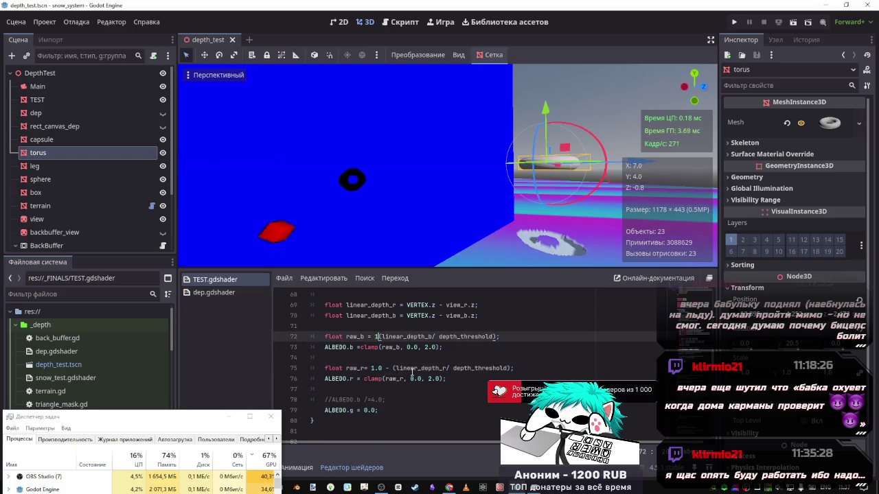
type("-")
key("ctrl+s")
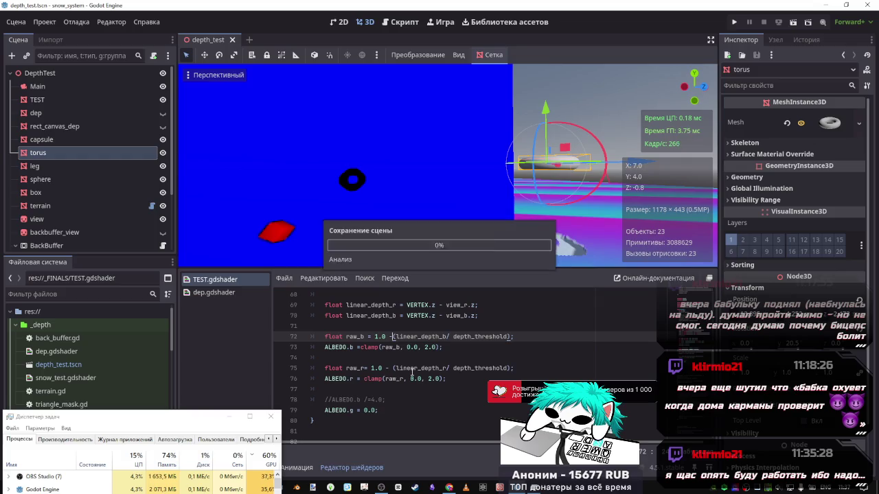
- Add '+ raw_b' after 1.0 in the raw_r line, save, and raise the torus
key("ctrl+s")
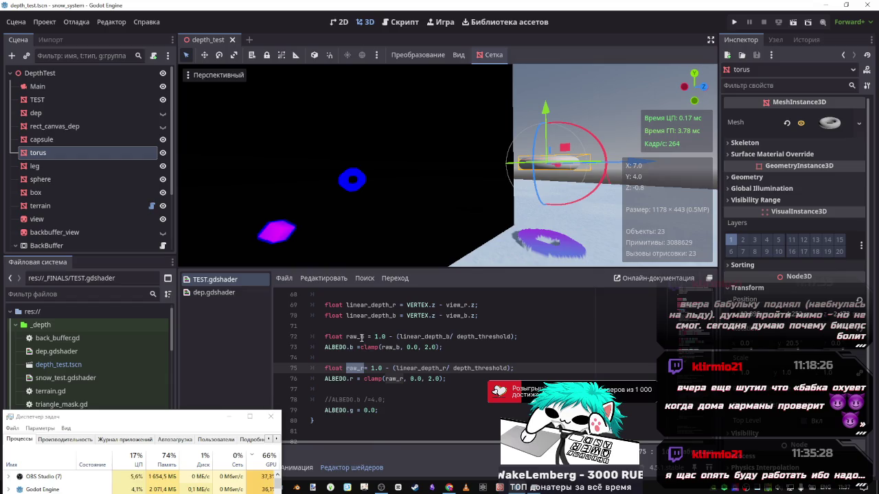
double_click(355, 336)
left_click(385, 368)
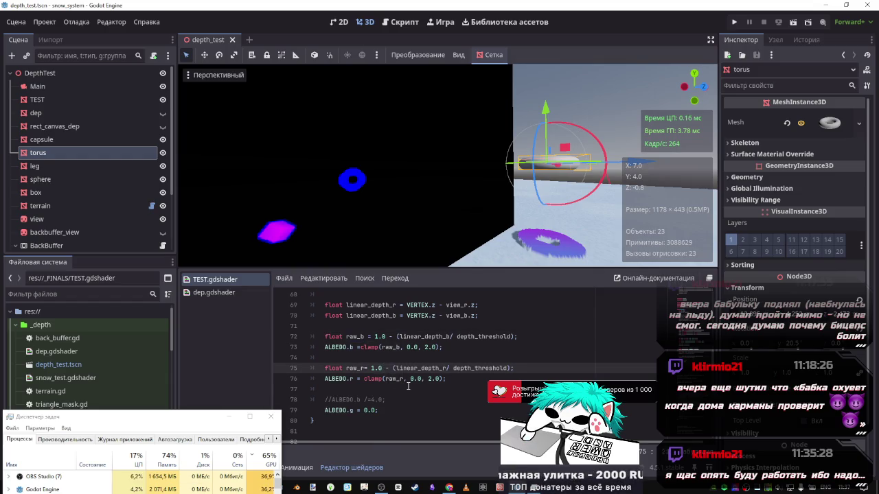
type("+ raw_b")
key("ctrl+s")
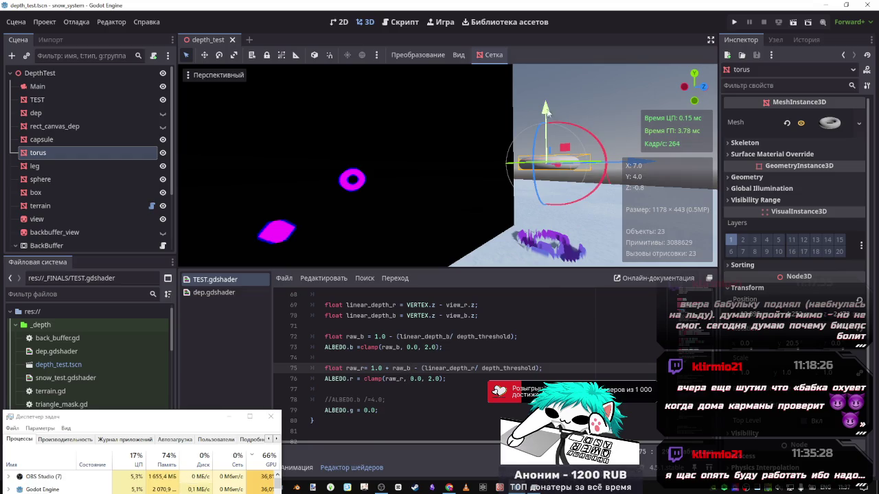
left_click_drag(546, 135, 549, 62)
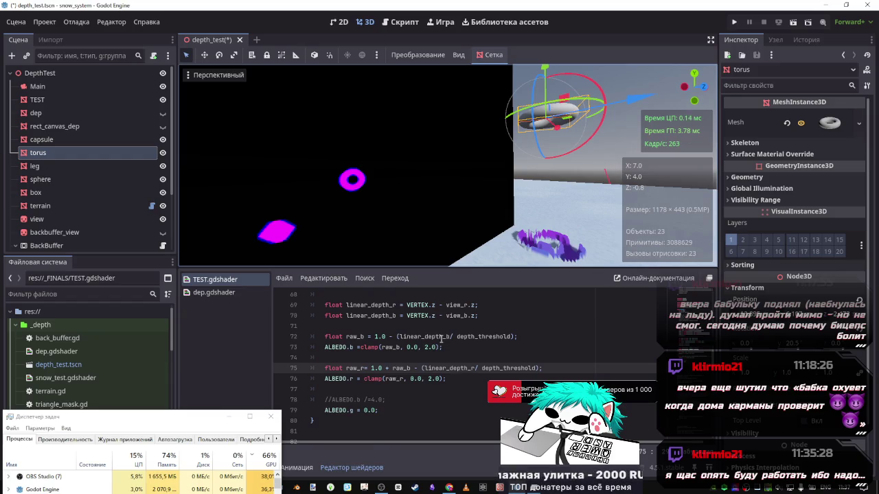
- Copy raw_b into the ALBEDO.r clamp on line 76 as a '- raw_b' subtraction
left_click(428, 379)
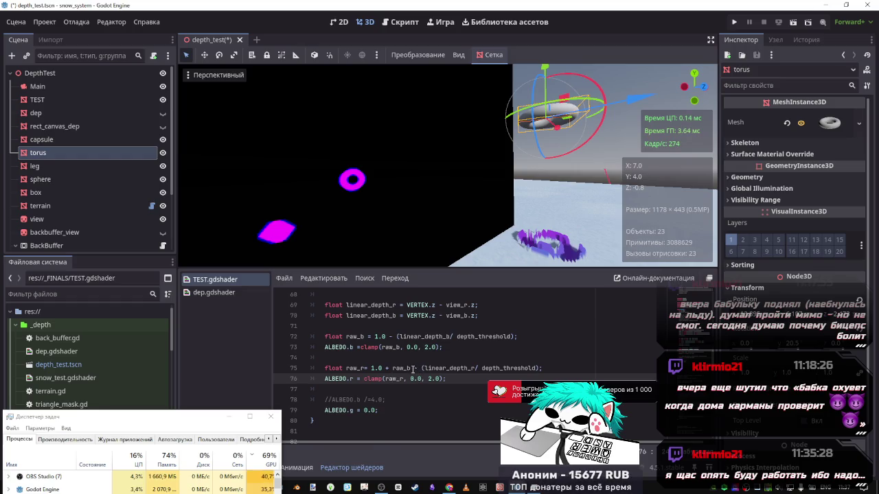
left_click_drag(410, 369, 381, 368)
key("ctrl+c")
left_click(403, 378)
key("ctrl+v")
key("ctrl+s")
key("ctrl+z")
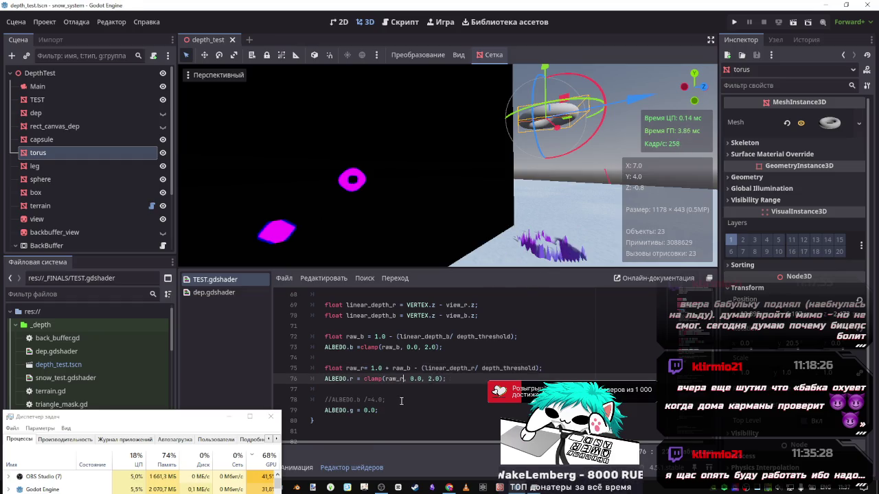
type("-")
key("ctrl+v")
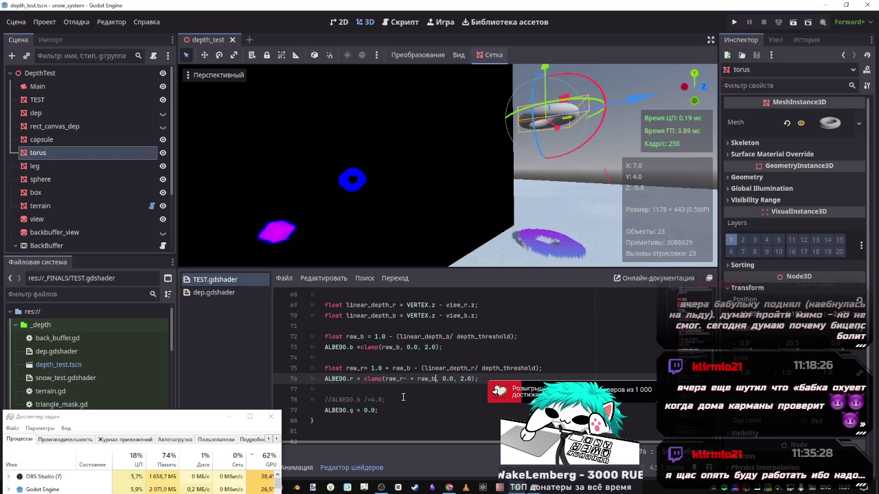
key("BackSpace")
key("BackSpace")
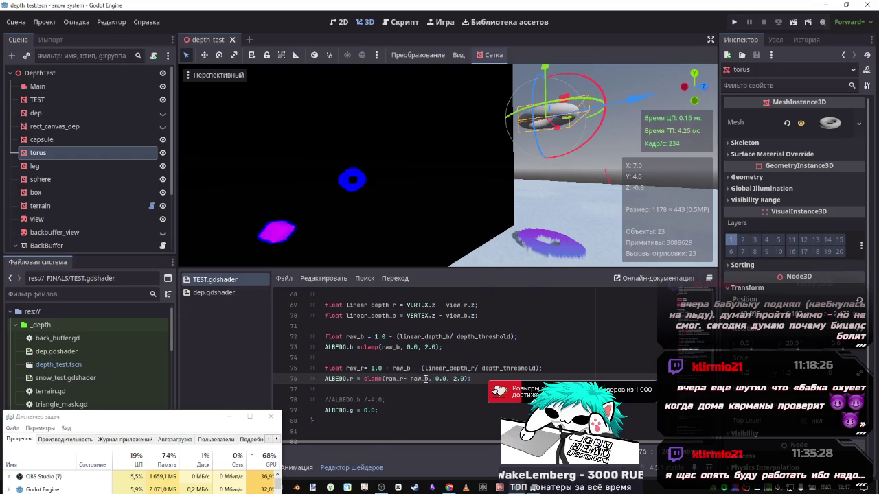
- Remove raw_b from both the ALBEDO.r clamp and the raw_r formula
double_click(411, 379)
key("BackSpace")
key("BackSpace")
key("BackSpace")
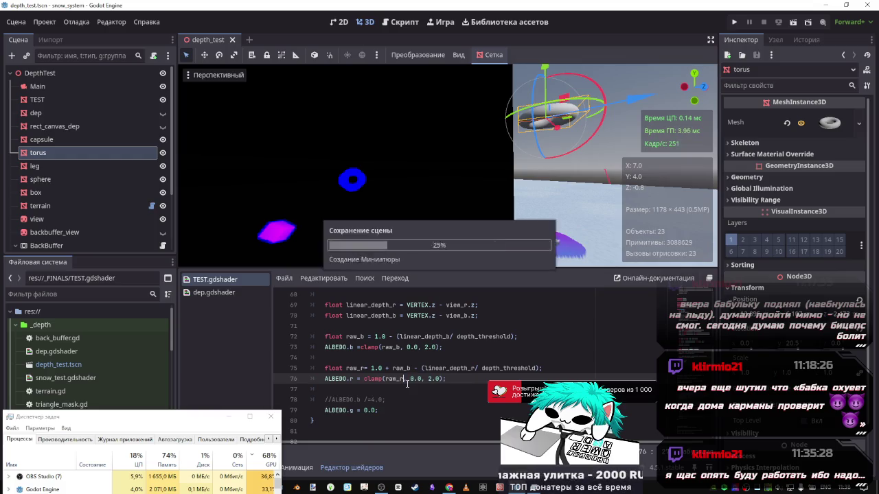
left_click(412, 368)
key("BackSpace")
key("BackSpace")
key("BackSpace")
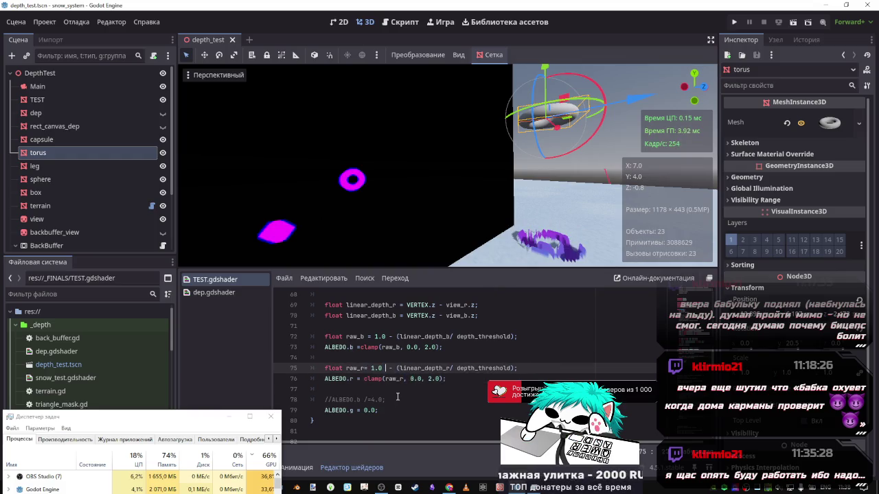
key("BackSpace")
left_click(394, 362)
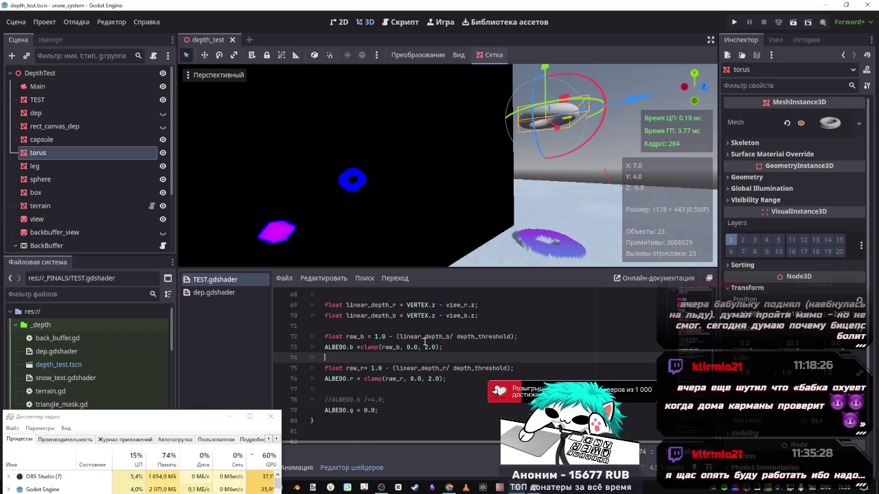
- Cut the raw_r and ALBEDO.r lines, paste them above 'float raw_b', and save
left_click(328, 369)
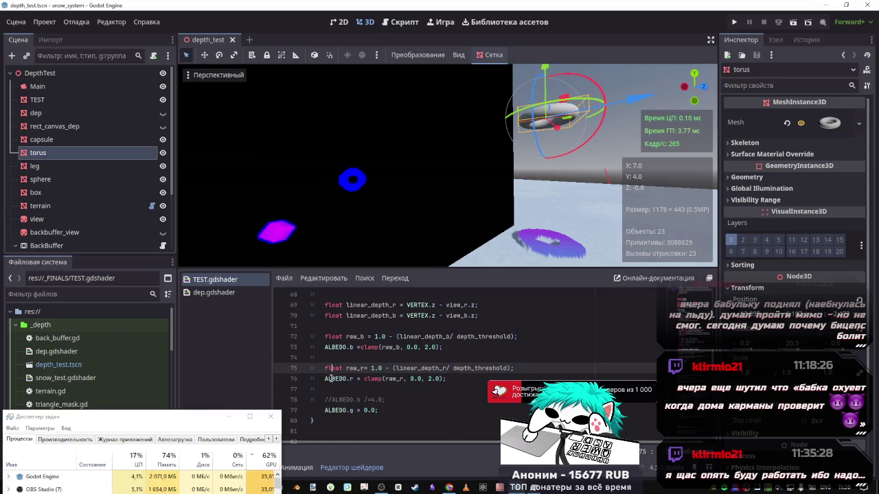
left_click(447, 379, "shift")
key("ctrl+x")
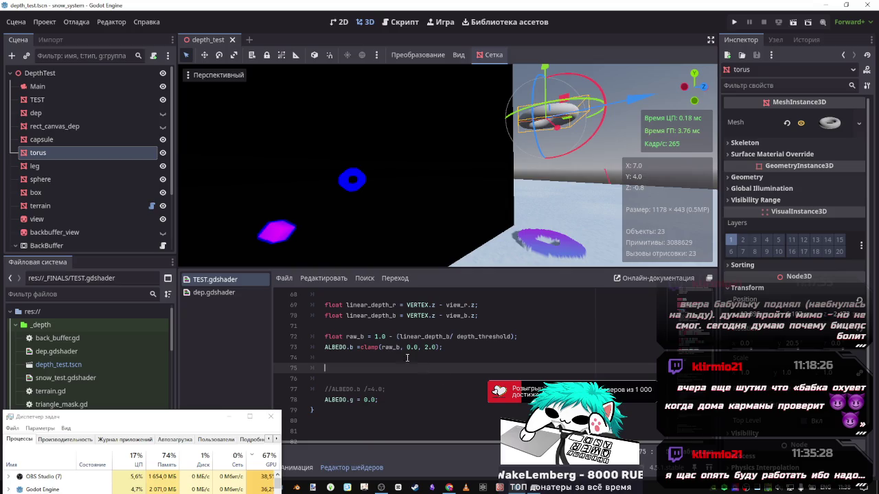
left_click(374, 326)
key("Return")
key("ctrl+v")
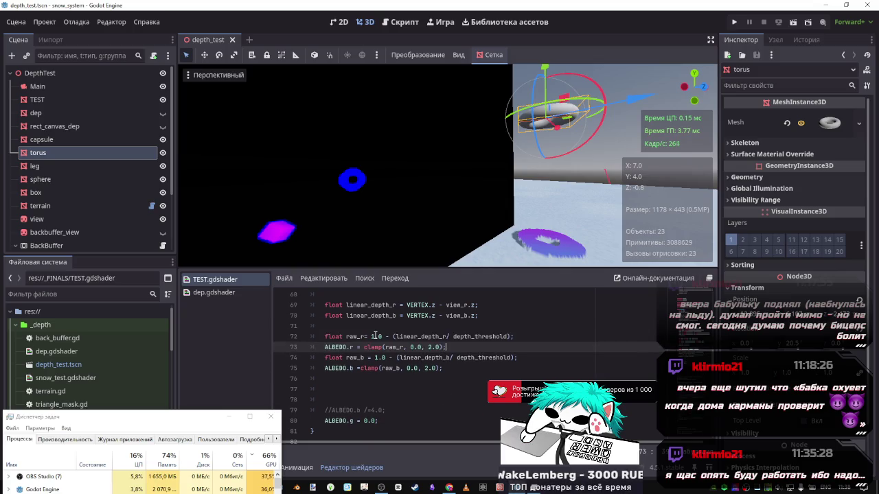
key("ctrl+s")
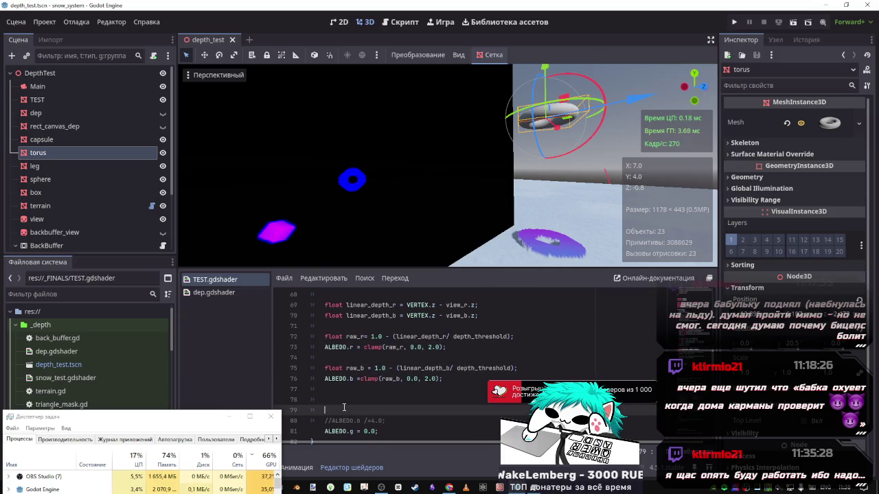
- Delete the leftover blank lines 77–79 and indent the remaining empty line
left_click_drag(327, 410, 307, 387)
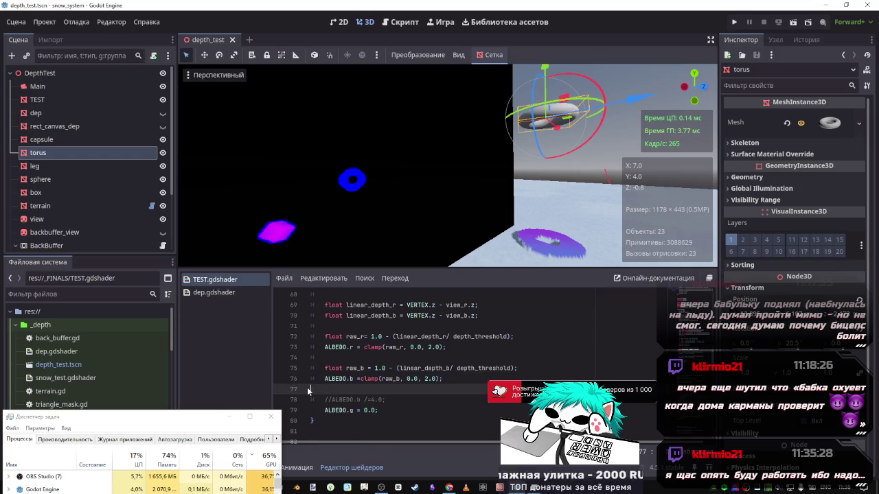
key("BackSpace")
key("Up")
key("Up")
key("Up")
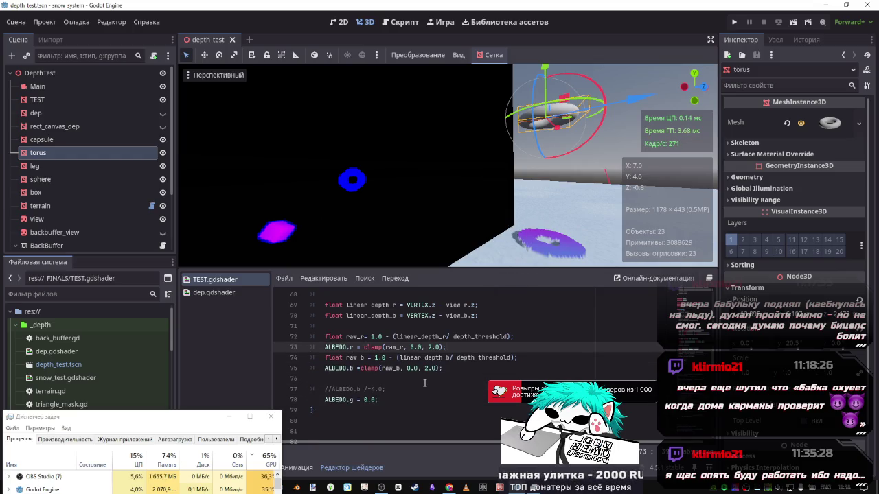
left_click(381, 389)
key("Tab")
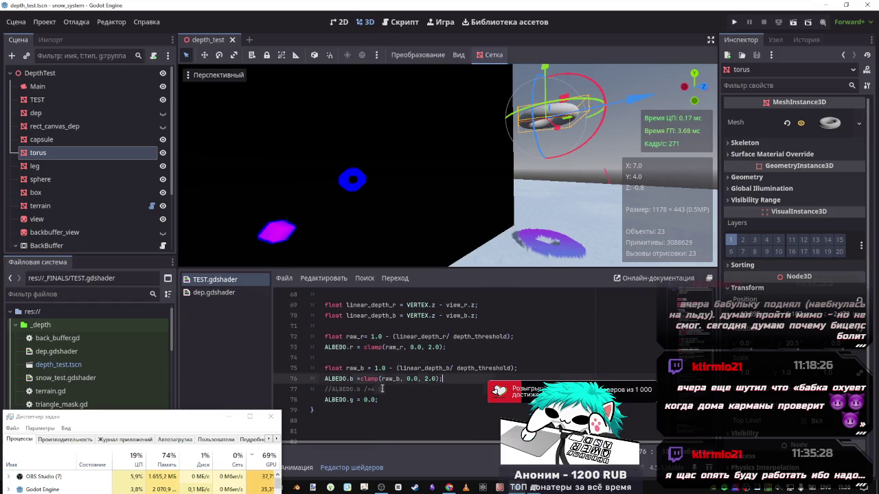
left_click(397, 395)
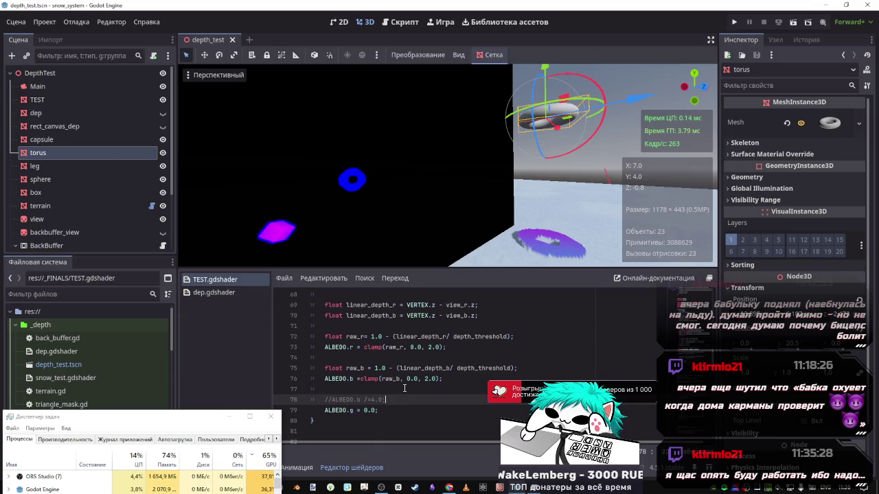
scroll(409, 387, "up", 1)
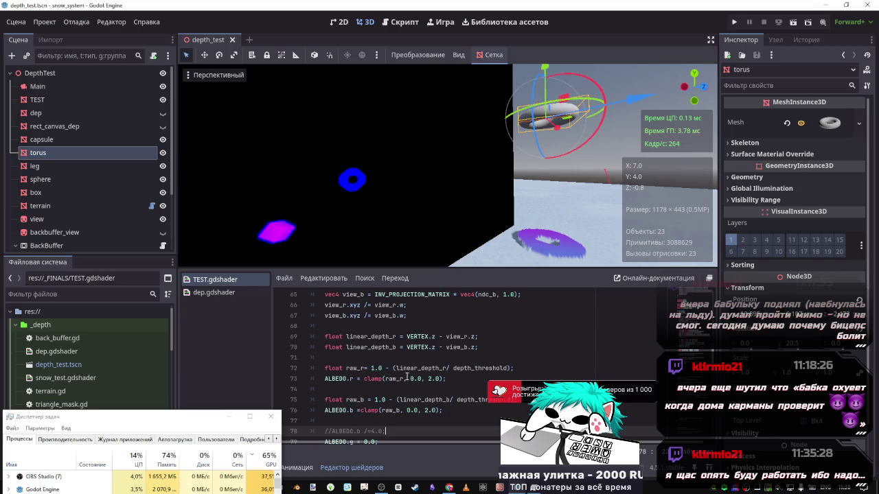
left_click(403, 368)
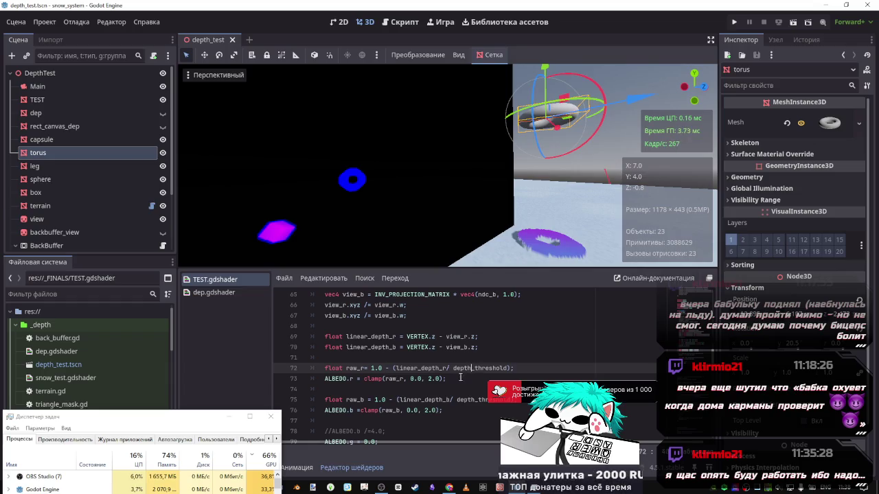
- Comment out the two blue-channel lines and move the torus down along Y
left_click_drag(440, 410, 414, 400)
key("ctrl+k")
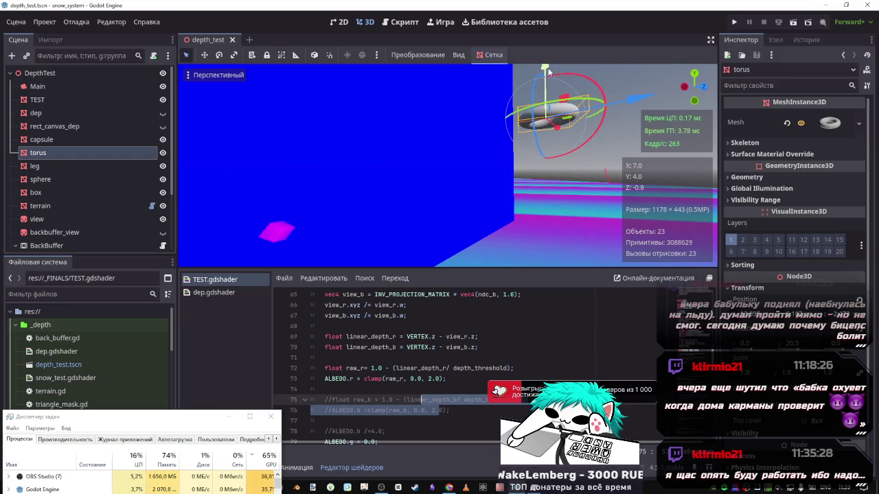
mouse_move(547, 83)
left_mouse_down()
mouse_move(560, 155)
mouse_move(564, 147)
mouse_move(552, 115)
mouse_move(553, 171)
mouse_move(541, 104)
mouse_move(547, 182)
mouse_move(545, 111)
left_mouse_up()
- Uncomment the blue-channel lines, save, and raise the torus along Y
left_click(424, 402)
left_click_drag(421, 402, 426, 410)
key("ctrl+k")
key("ctrl+s")
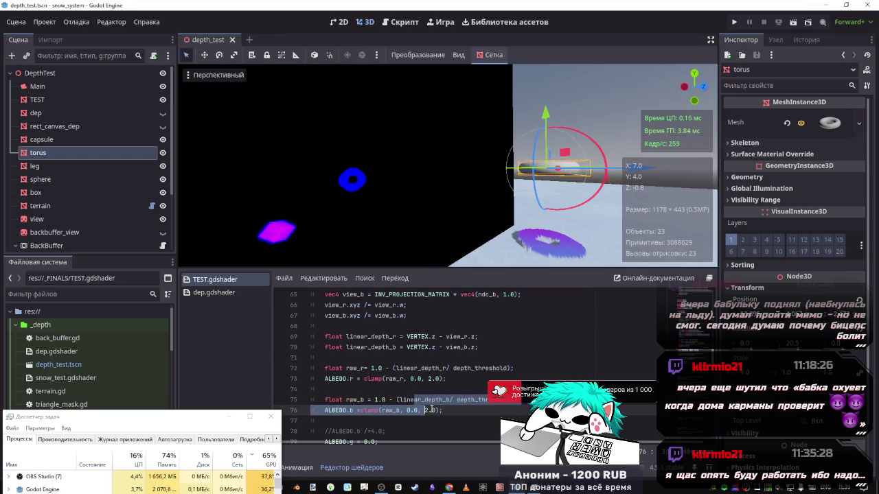
mouse_move(545, 114)
left_mouse_down()
mouse_move(552, 50)
mouse_move(549, 195)
mouse_move(540, 38)
left_mouse_up()
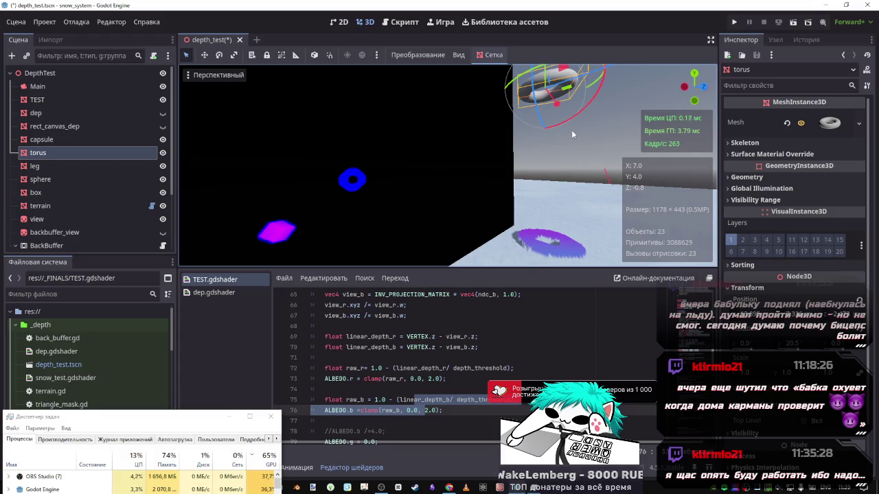
- Change the three dep_b '+=' accumulations on lines 57–59 to '*=' and save
scroll(372, 370, "up", 5)
scroll(373, 370, "down", 2)
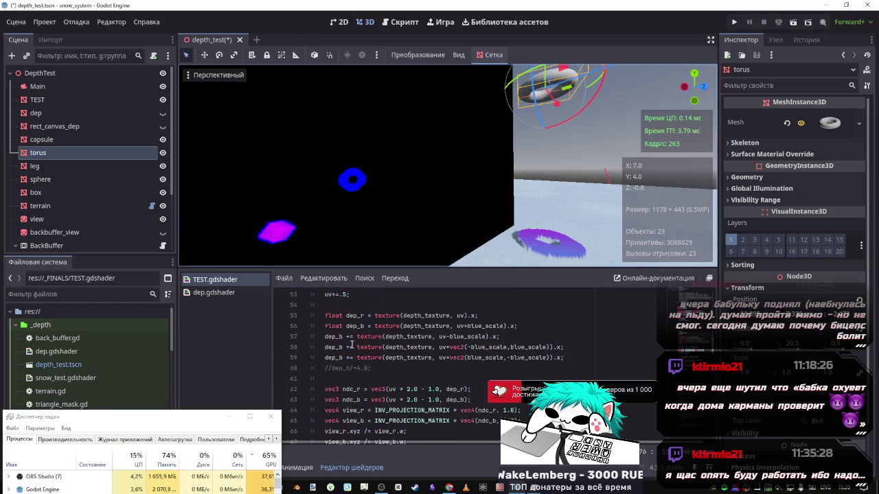
left_click(349, 336)
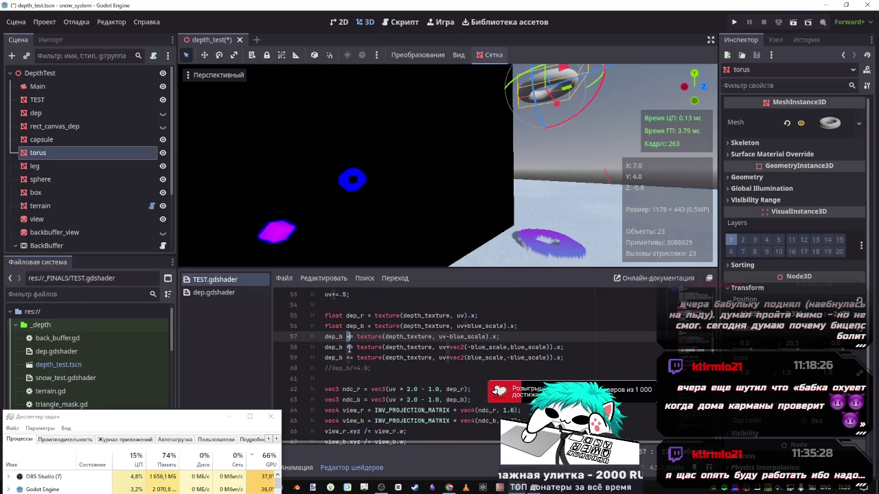
left_click(348, 346, "alt")
left_click(348, 357, "alt")
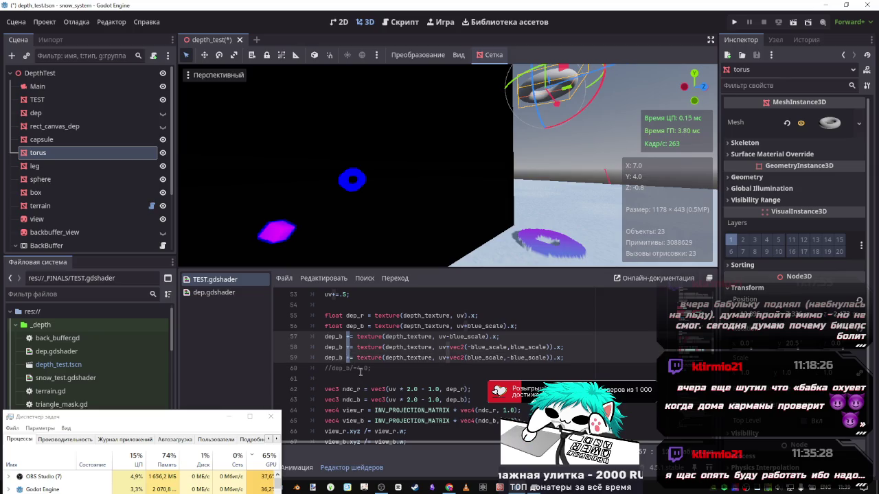
type("*")
key("ctrl+s")
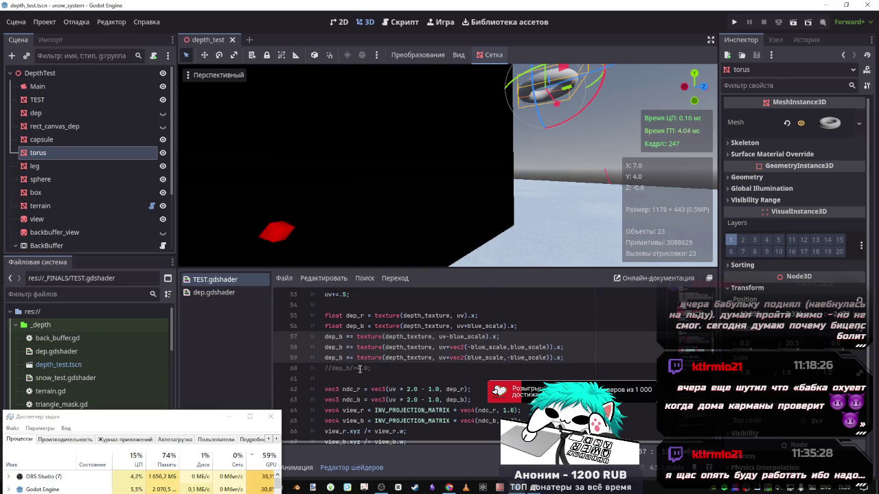
- Uncomment 'dep_b/=4.0;' on line 60 and save the shader
left_click(360, 368)
key("ctrl+k")
key("ctrl+s")
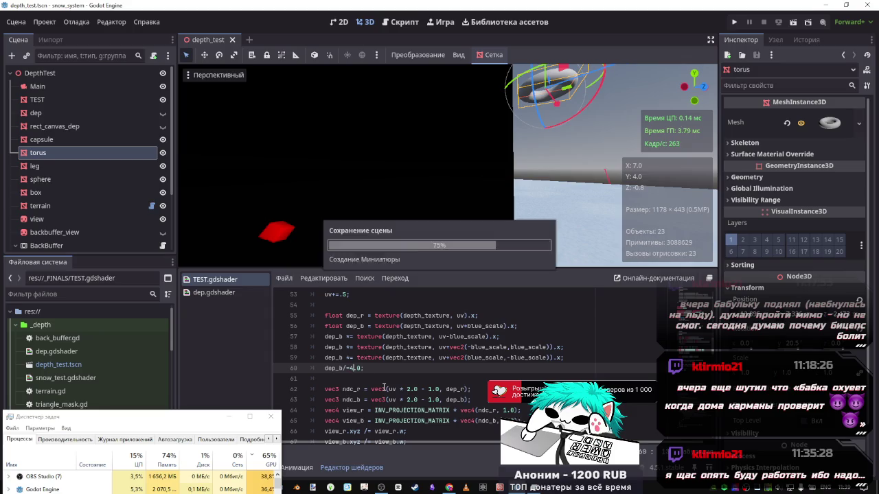
scroll(394, 368, "down", 3)
scroll(394, 369, "up", 2)
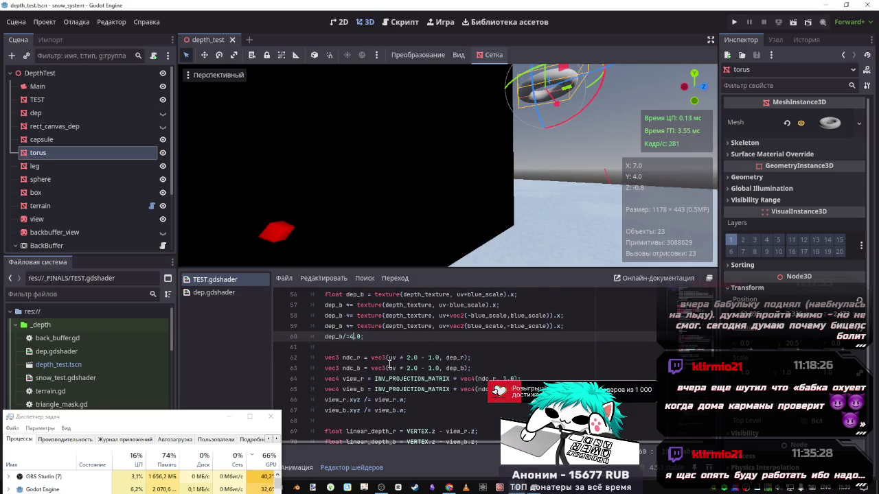
scroll(380, 353, "up", 1)
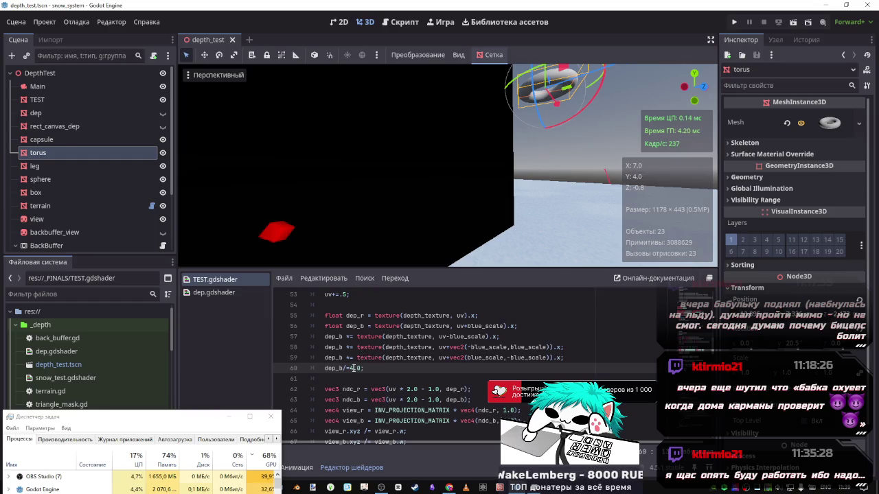
scroll(364, 369, "down", 5)
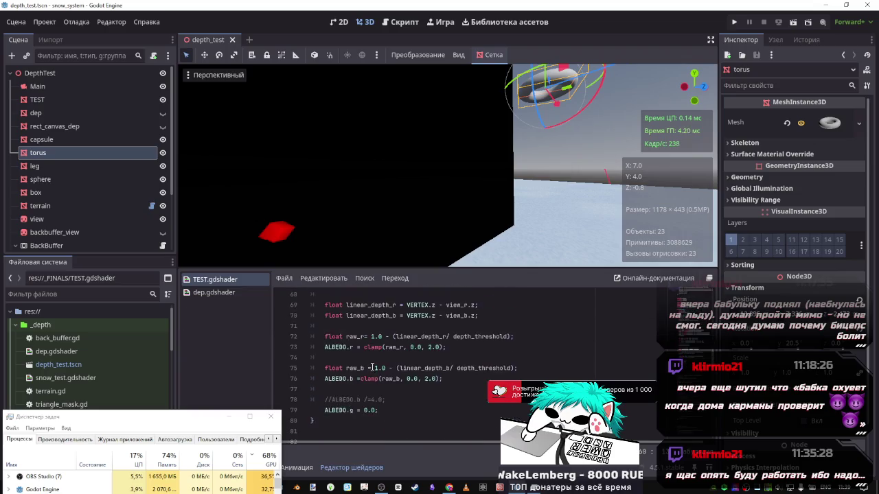
left_click(390, 369)
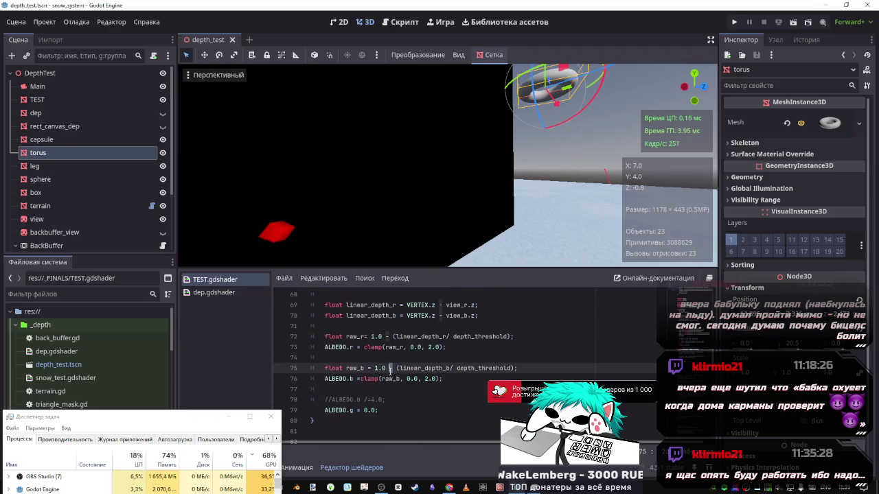
- Try a +1.0 offset on the raw_b formula and save to preview it
key("BackSpace")
key("BackSpace")
key("BackSpace")
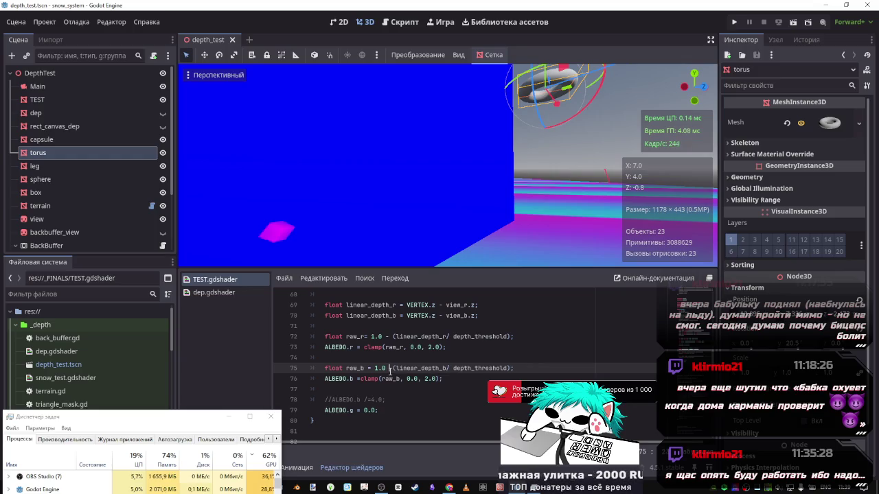
key("BackSpace")
key("BackSpace")
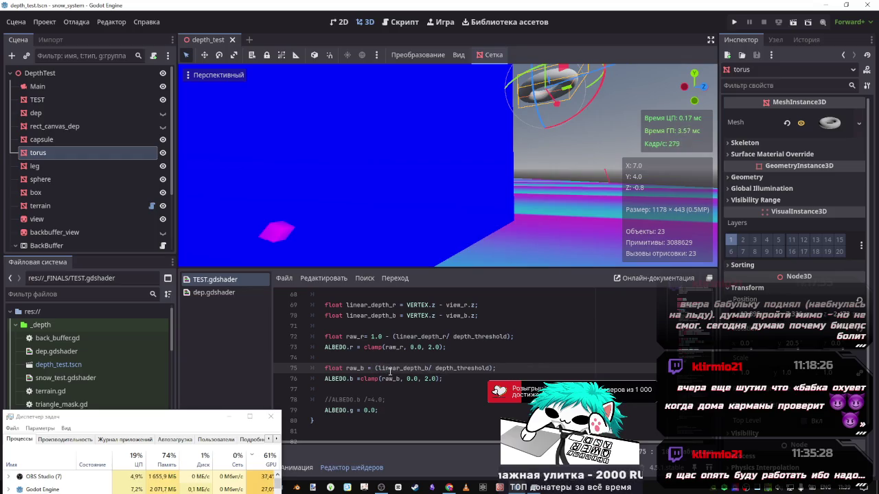
type("1.0 -")
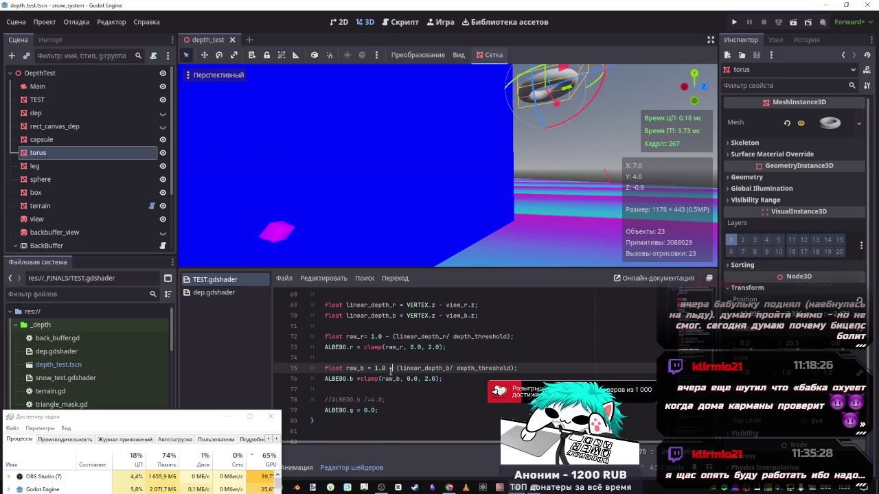
left_click_drag(396, 368, 374, 369)
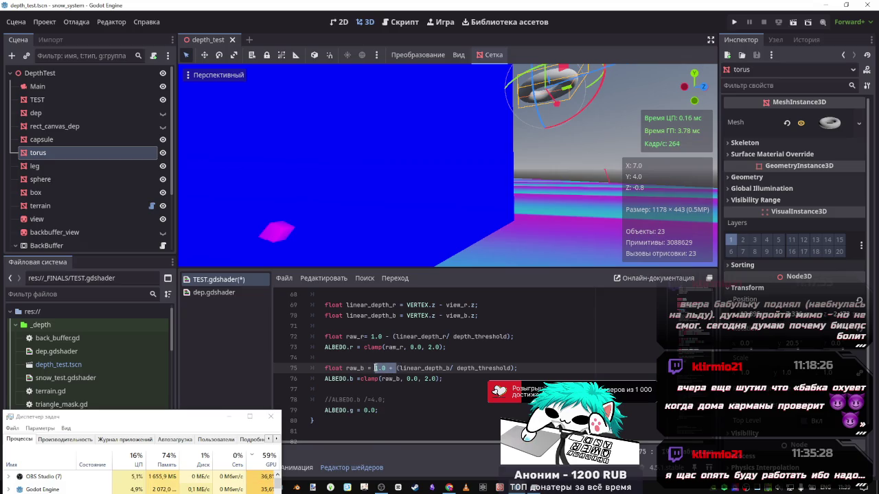
key("BackSpace")
key("ctrl+shift+k")
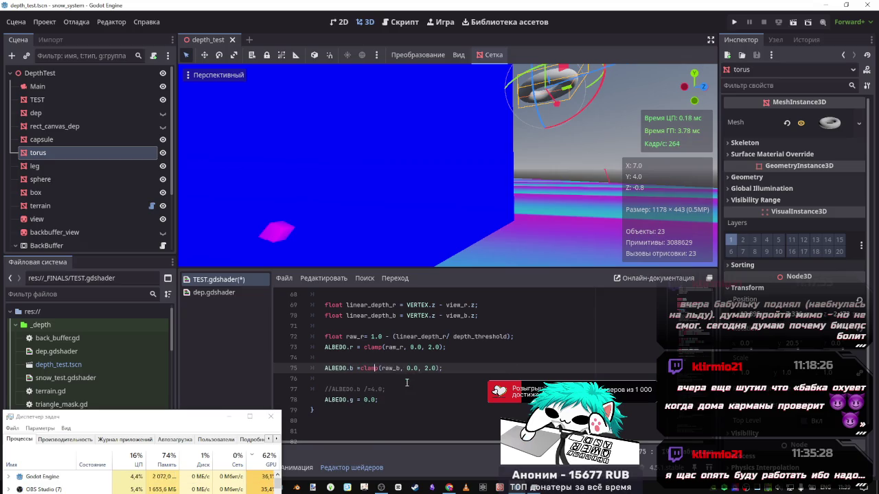
key("ctrl+z")
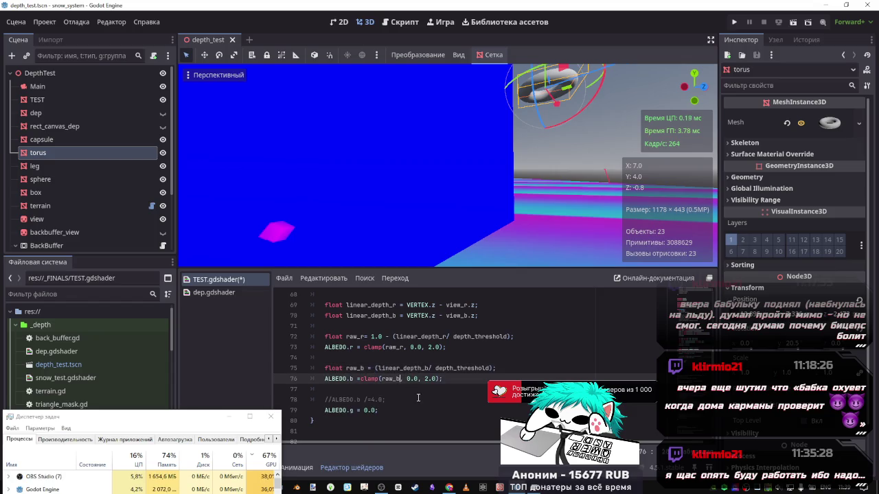
type("+1.0")
key("ctrl+s")
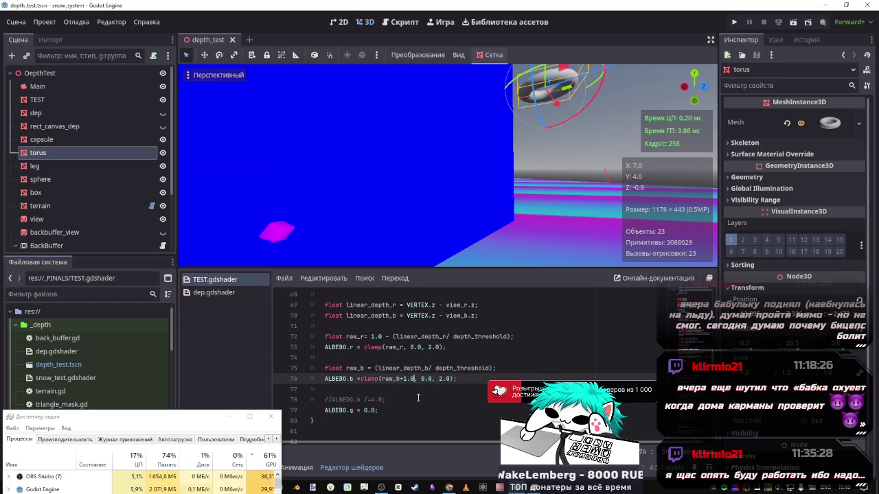
- Switch the offset to -1.0 and save, then revert to the plain raw_b clamp
key("Left")
key("Left")
key("Left")
key("BackSpace")
type("-")
key("Right")
key("Right")
key("Right")
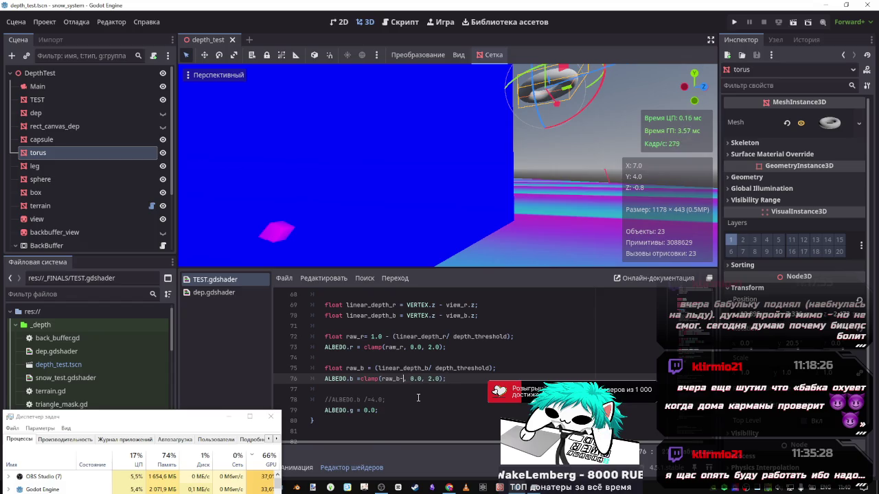
key("ctrl+s")
key("BackSpace")
key("BackSpace")
key("BackSpace")
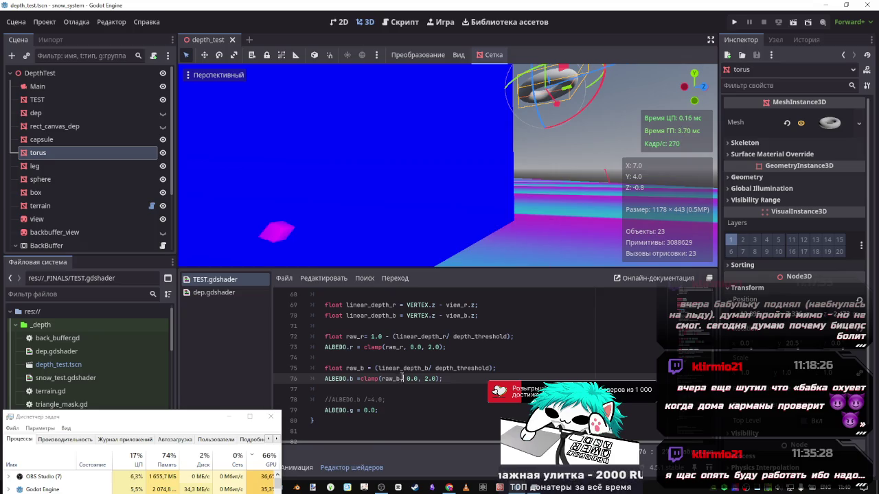
- Comment out the blue clamp line and add ALBEDO.b = linear_depth_b; as a new line 76
left_click(401, 380)
key("ctrl+k")
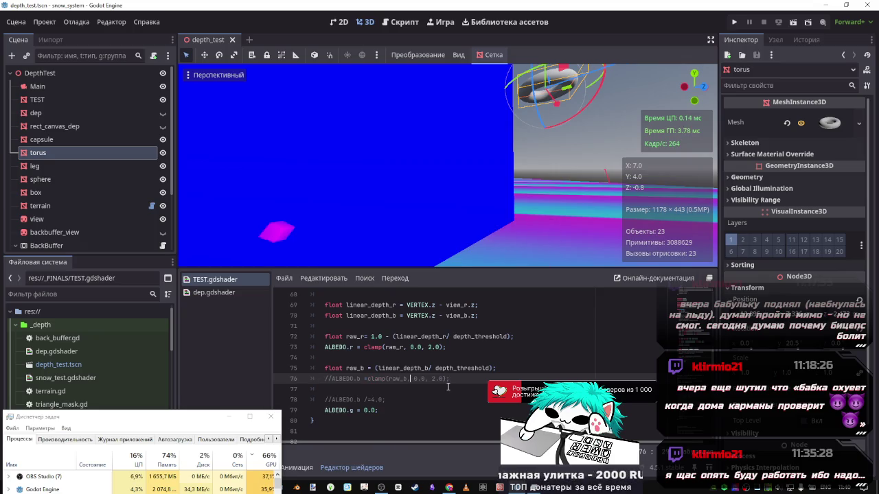
left_click(513, 367)
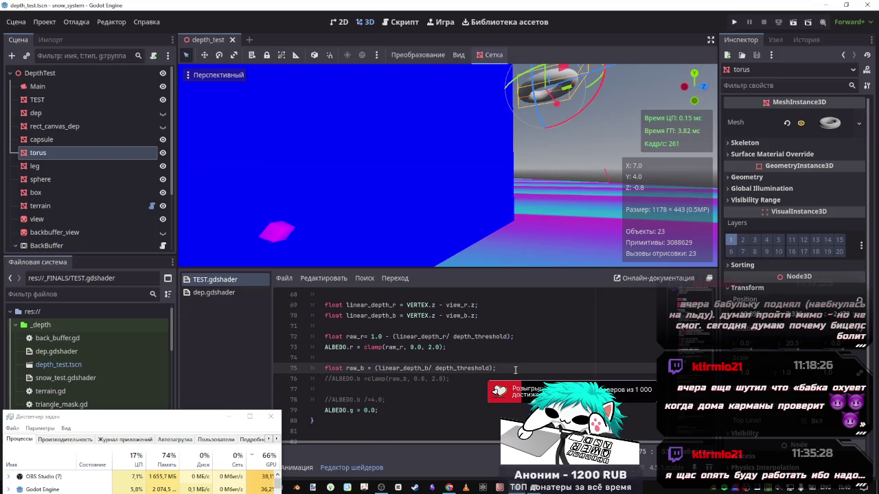
key("Return")
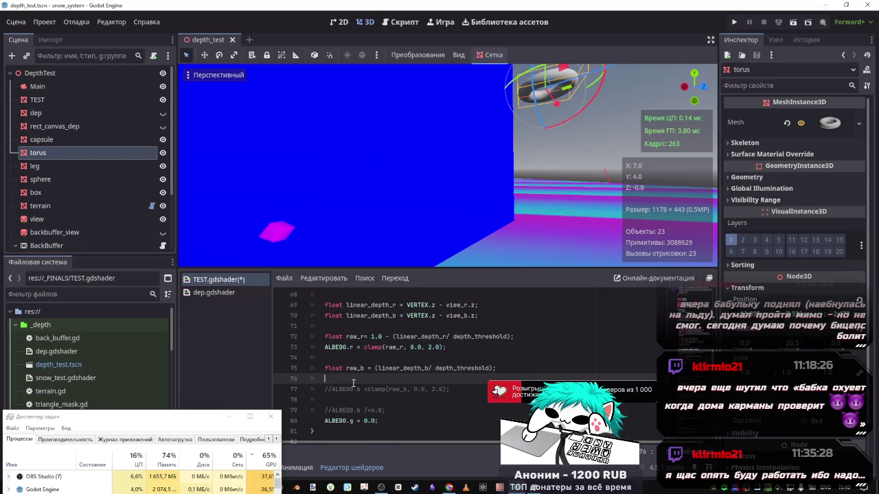
left_click(356, 389)
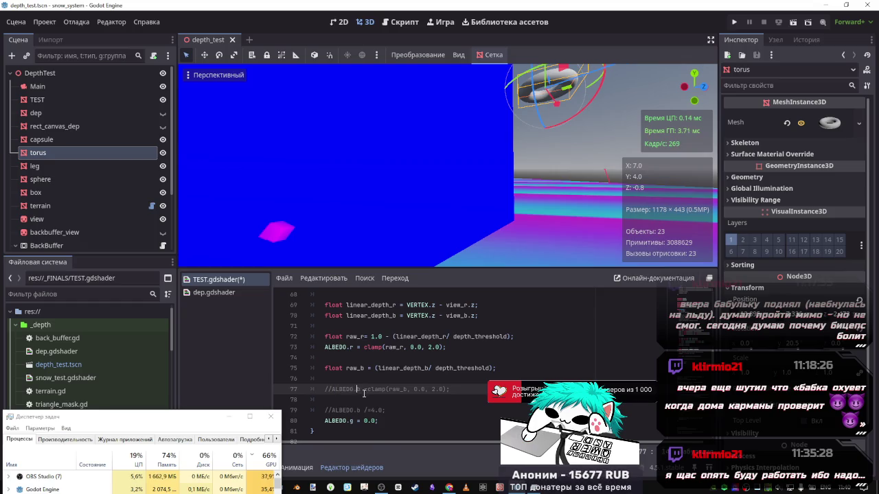
left_click_drag(364, 393, 332, 389)
key("ctrl+c")
key("Up")
key("ctrl+v")
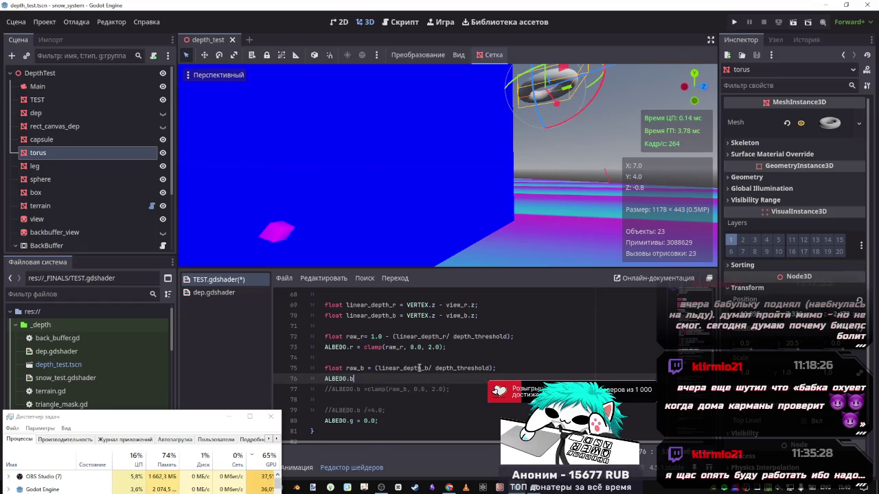
type(" = linear_depth_b")
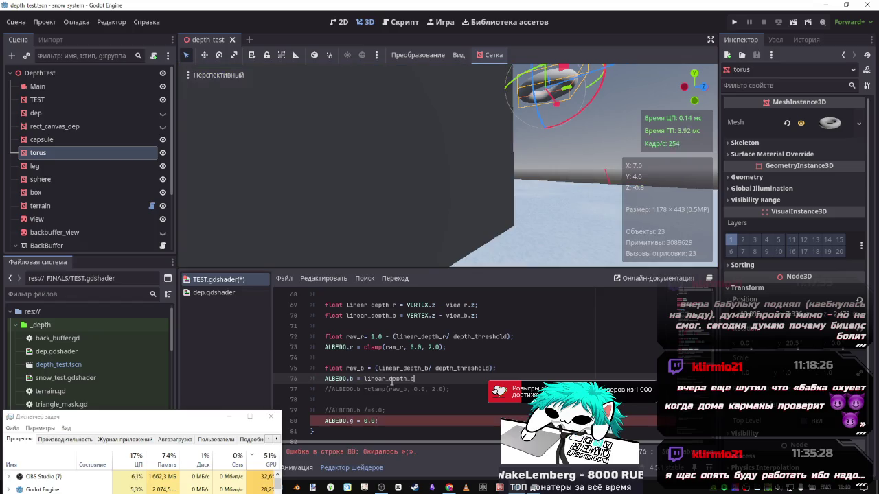
type(";")
key("ctrl+s")
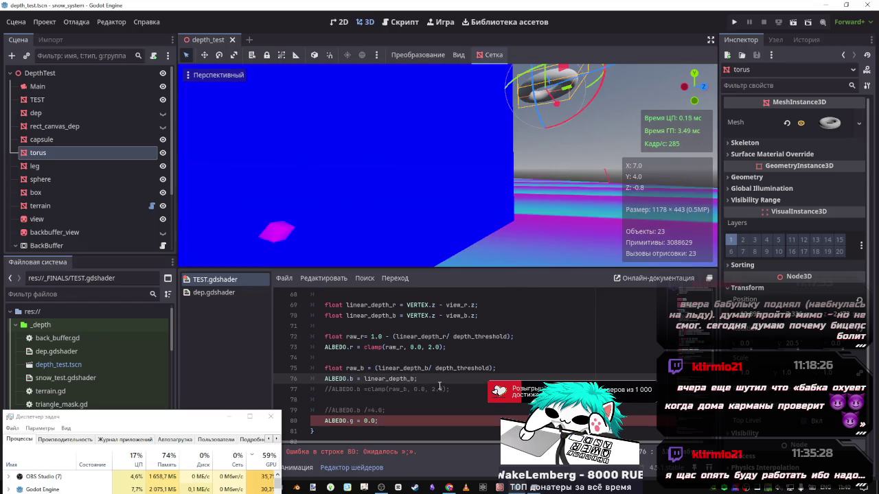
- Change line 76 to ALBEDO.b = 1.0 - linear_depth_b; and save
scroll(435, 370, "up", 1)
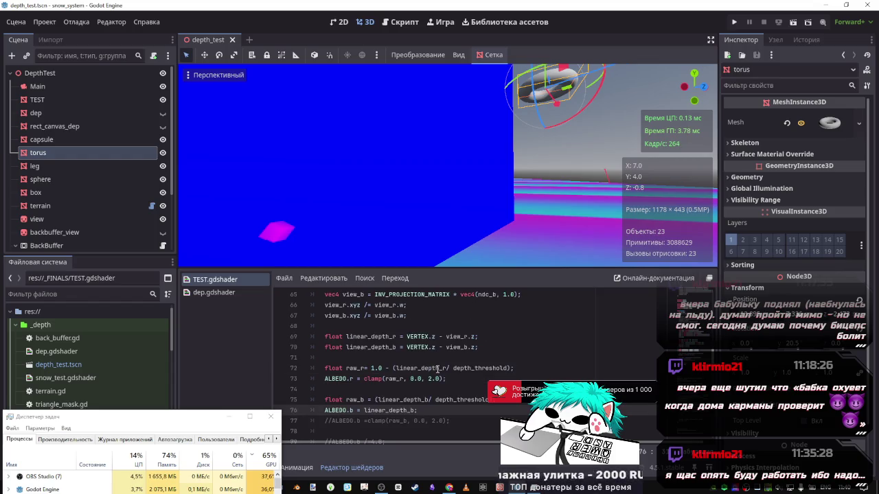
left_click(365, 409)
type("1.0 -")
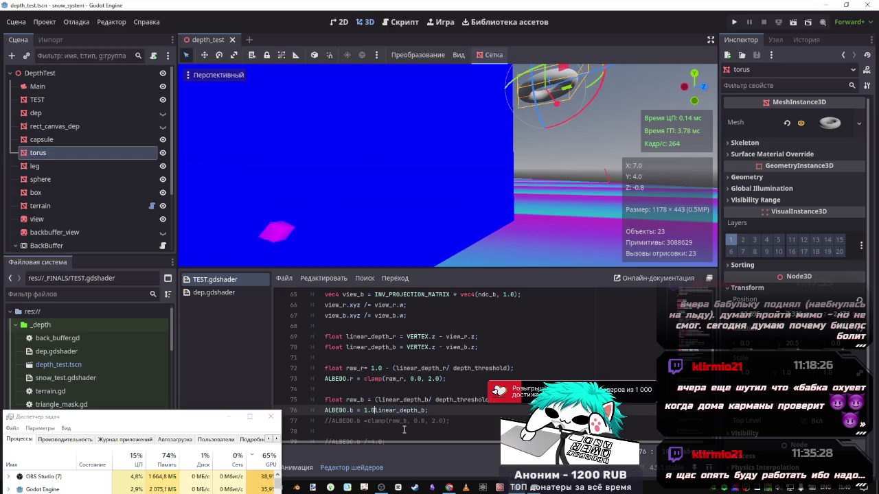
key("ctrl+s")
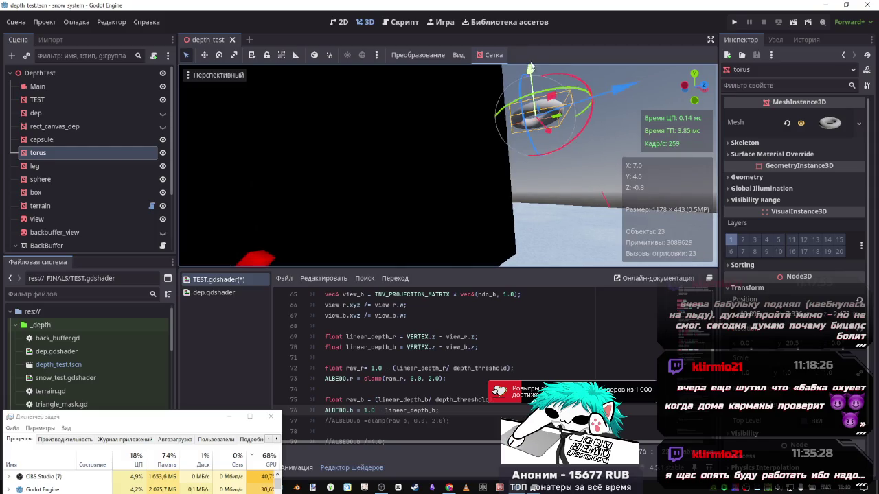
- Lower the torus along its Y axis and copy the division by depth_threshold from line 75
mouse_move(532, 73)
left_mouse_down()
mouse_move(527, 216)
mouse_move(539, 146)
left_mouse_up()
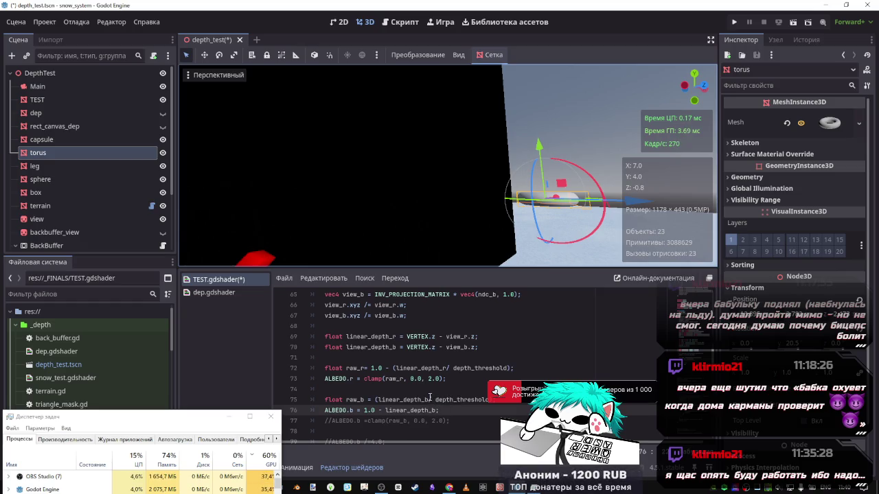
left_click_drag(428, 399, 491, 400)
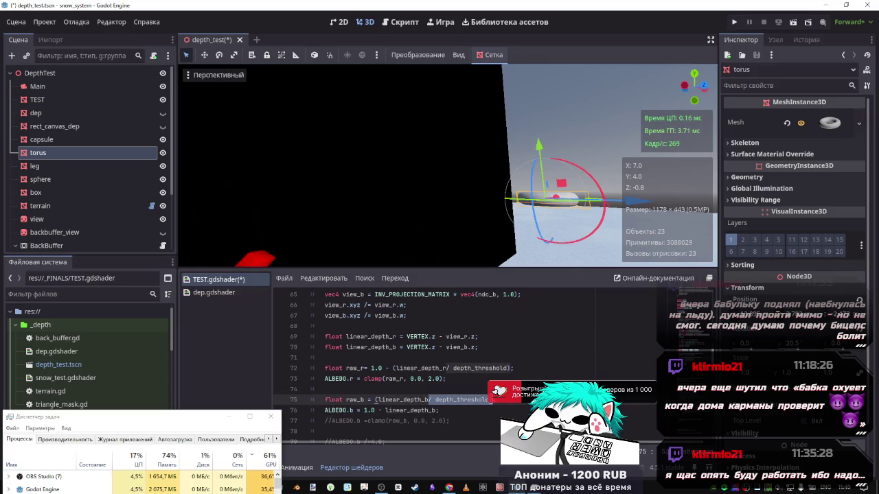
key("ctrl+c")
- Paste the division into the blue line and bracket it as (linear_depth_b/ depth_threshold)
key("Down")
key("Left")
key("ctrl+v")
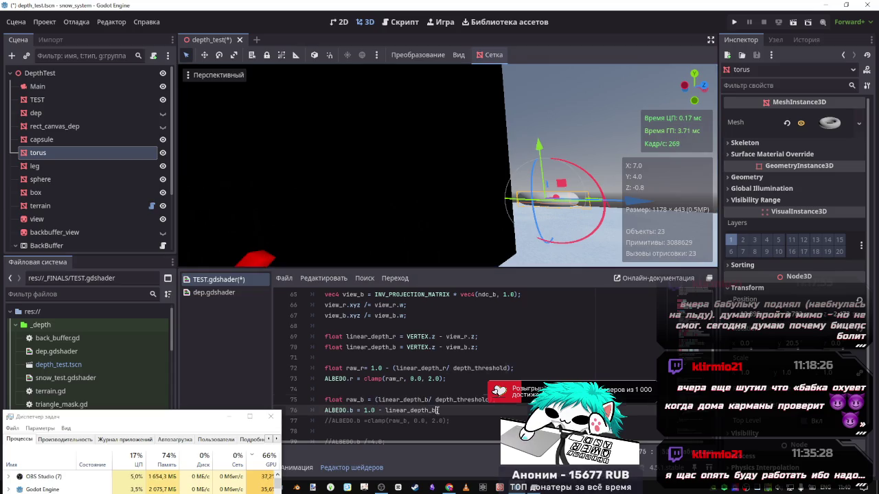
key("ctrl+s")
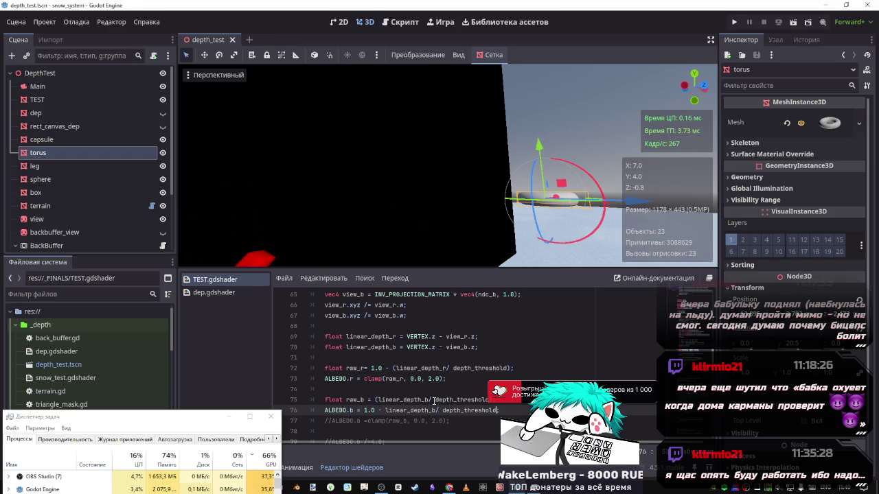
left_click_drag(386, 410, 499, 410)
type("(")
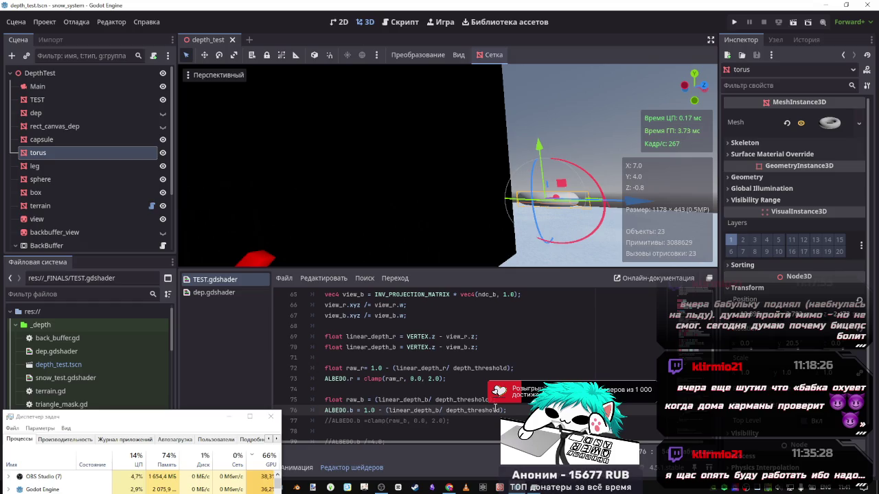
scroll(494, 408, "up", 4)
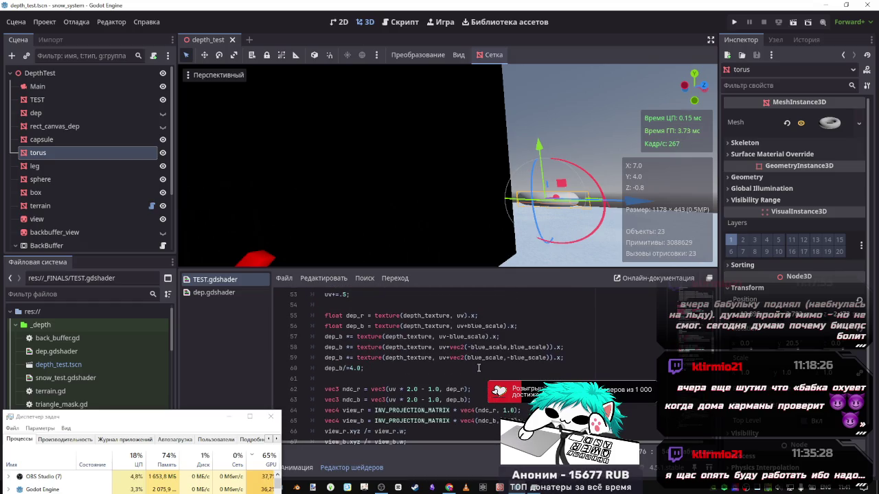
scroll(478, 368, "down", 6)
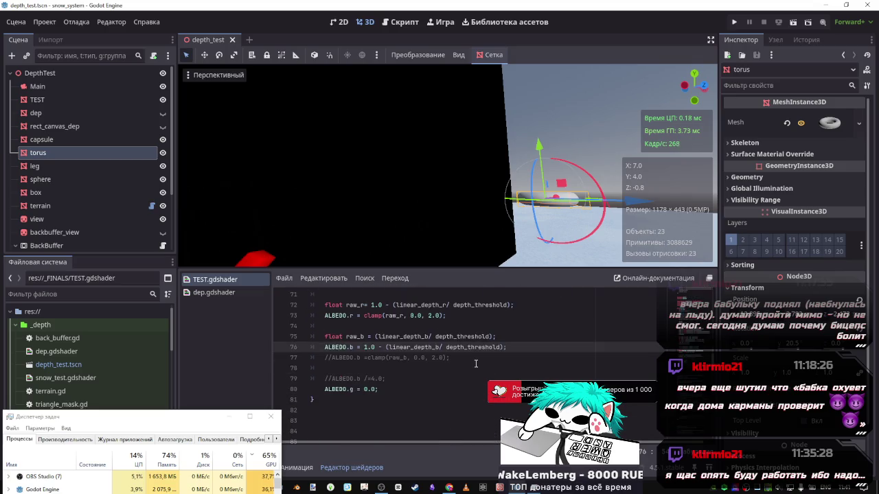
scroll(475, 364, "up", 6)
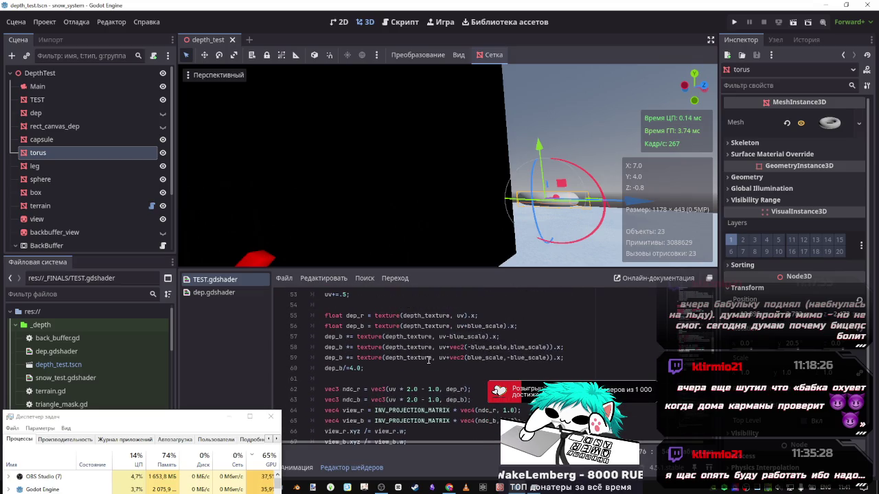
left_click(343, 336)
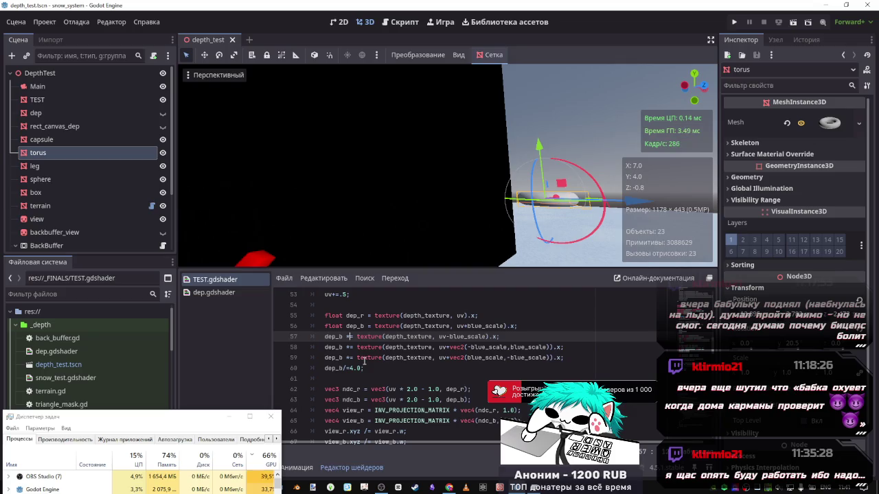
key("Down")
key("Down")
key("Down")
key("ctrl+k")
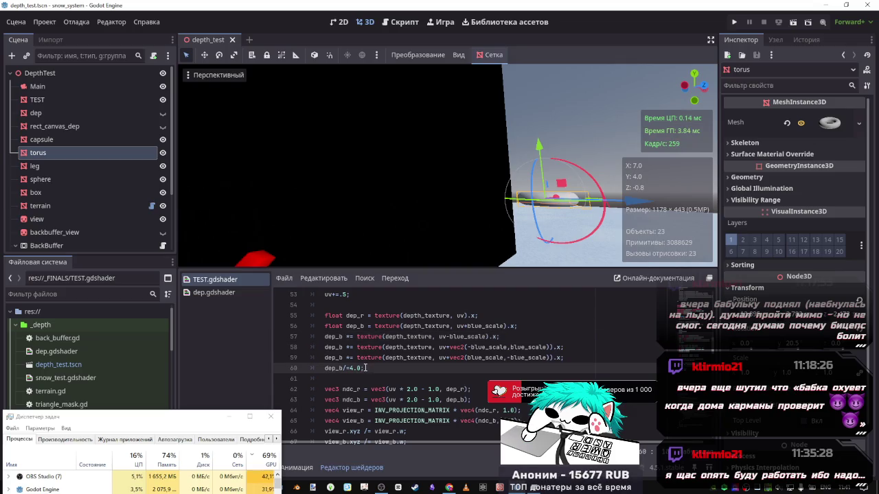
key("Up")
key("Up")
key("Up")
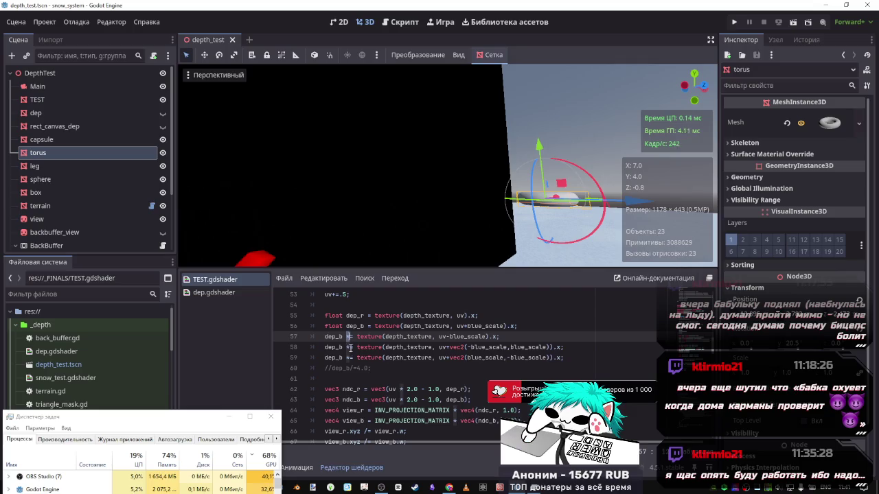
key("shift+alt+Down")
key("shift+alt+Down")
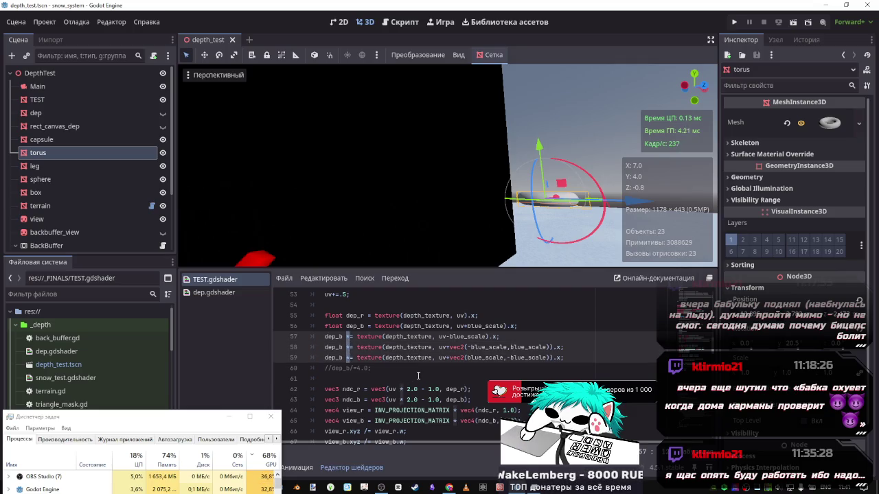
key("ctrl+s")
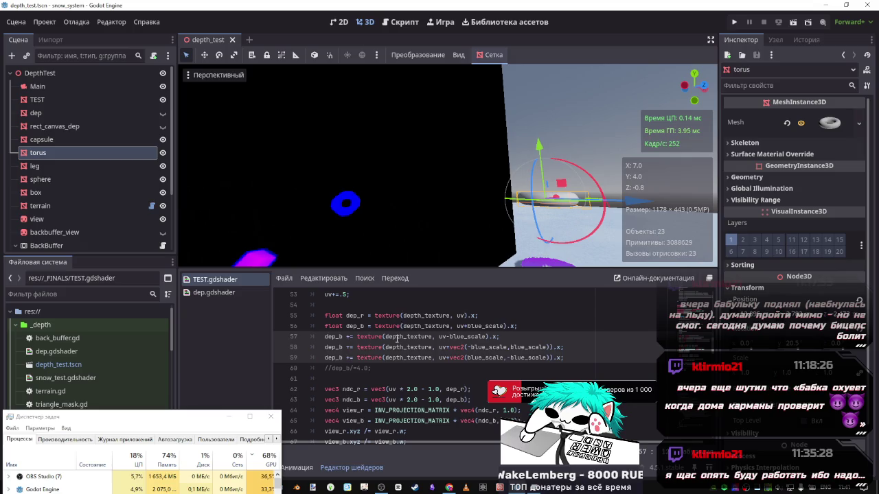
scroll(397, 343, "down", 1)
left_click(371, 343)
left_click(376, 337)
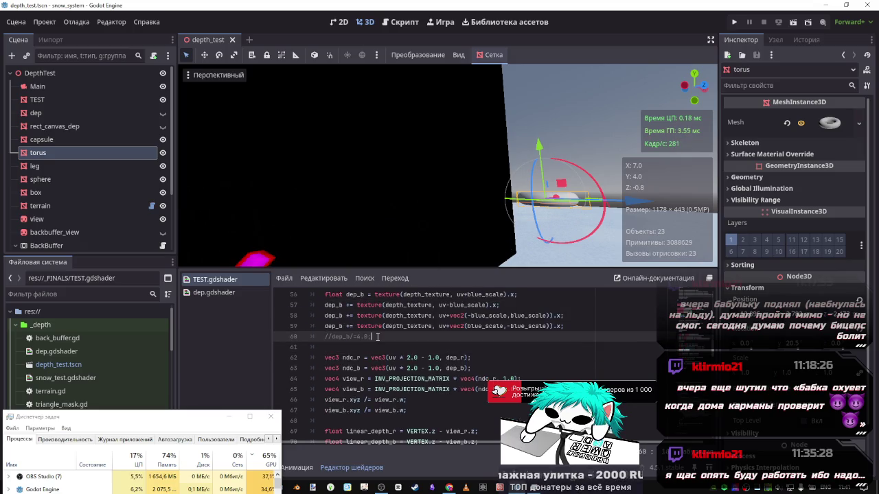
mouse_move(486, 160)
left_mouse_down()
mouse_move(465, 190)
mouse_move(422, 218)
left_mouse_up()
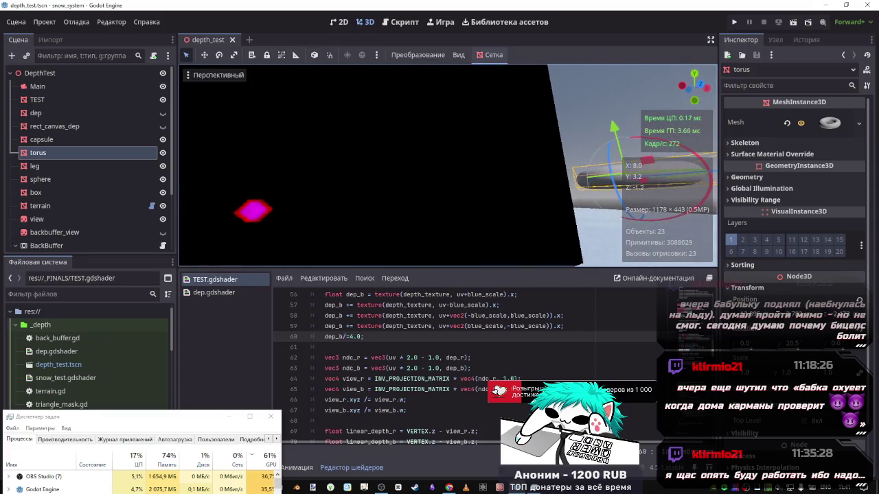
scroll(461, 375, "down", 3)
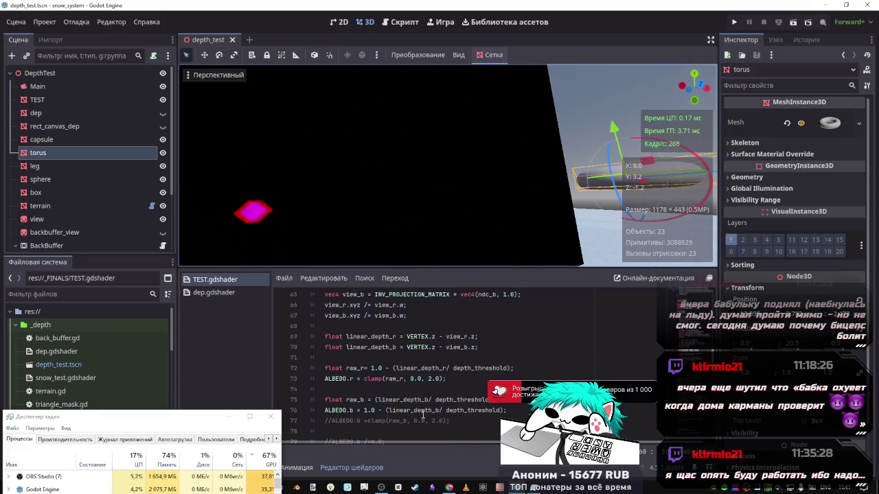
- Put raw_r in front of the depth ratio on line 76: raw_r - (linear_depth_b/ depth_threshold)
double_click(355, 400)
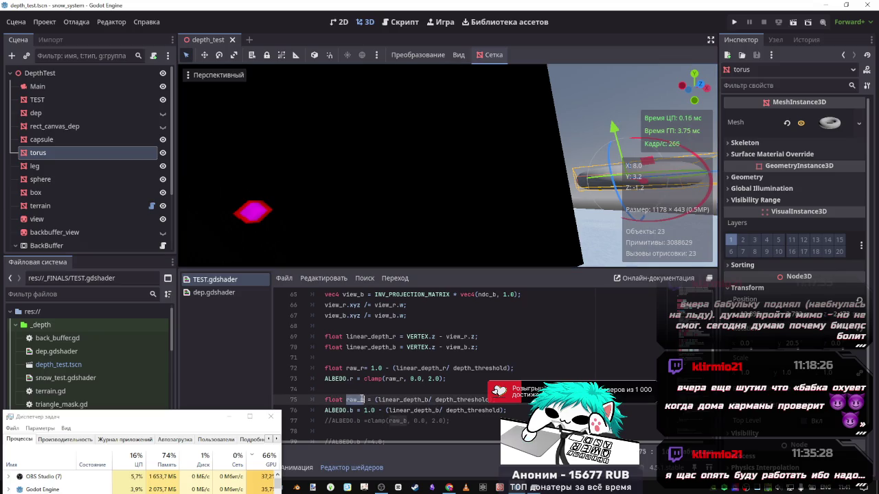
left_click(362, 409)
type("raw_b ")
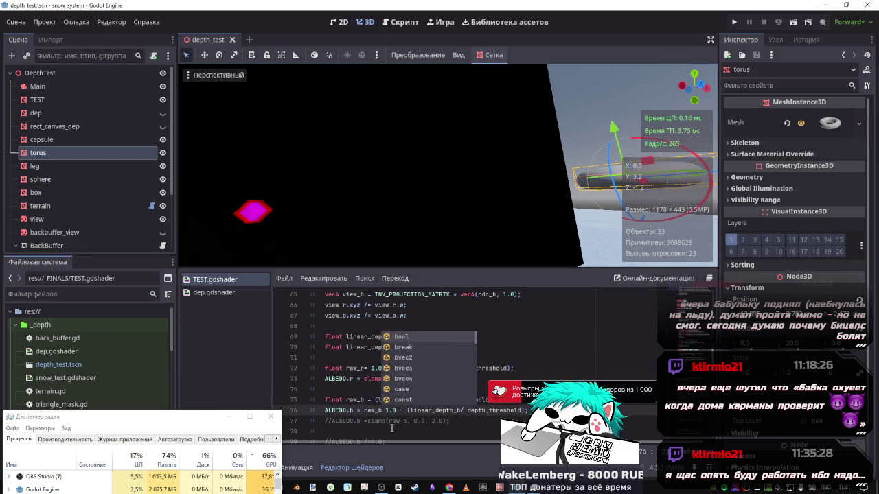
type("*")
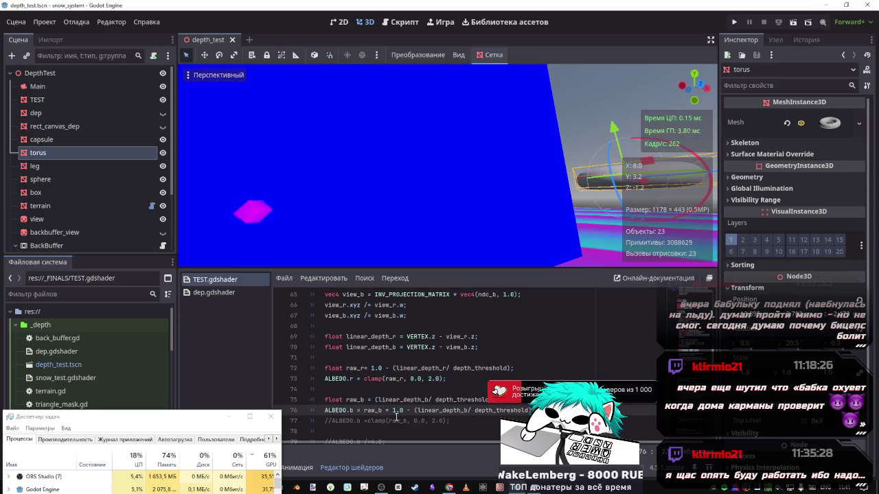
key("BackSpace")
key("BackSpace")
type("-")
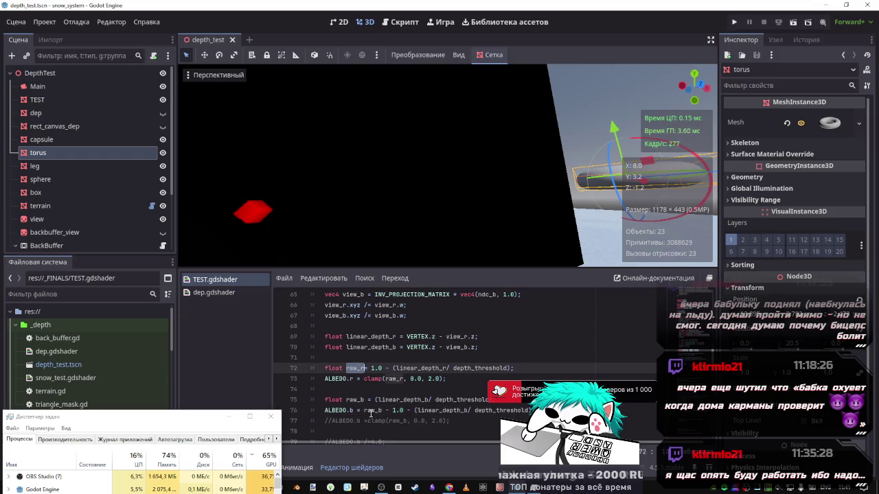
double_click(373, 410)
type("raw_r")
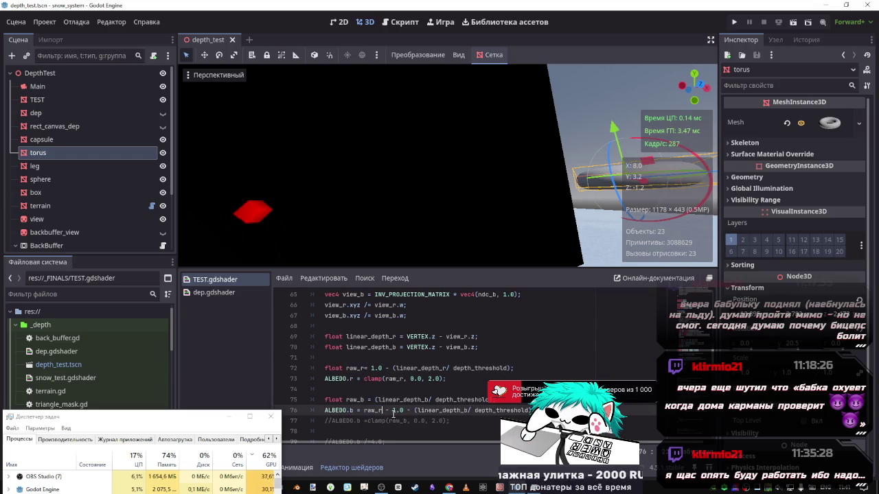
key("BackSpace")
type("+")
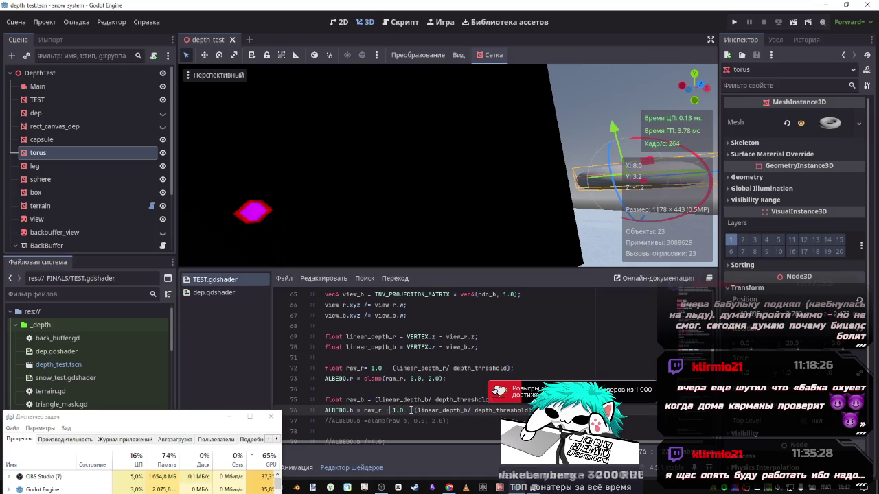
- Delete the trailing + 1.0 from the blue line
left_click_drag(405, 411, 382, 411)
key("BackSpace")
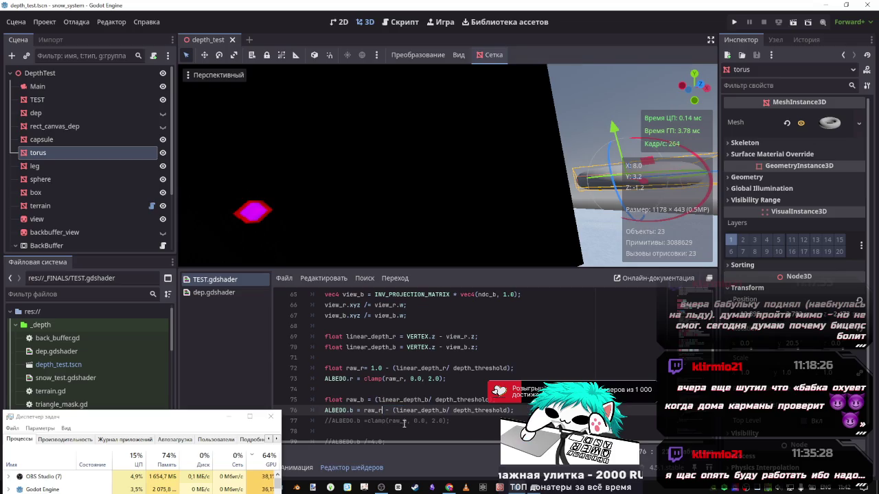
left_click(511, 409)
type("+ 1")
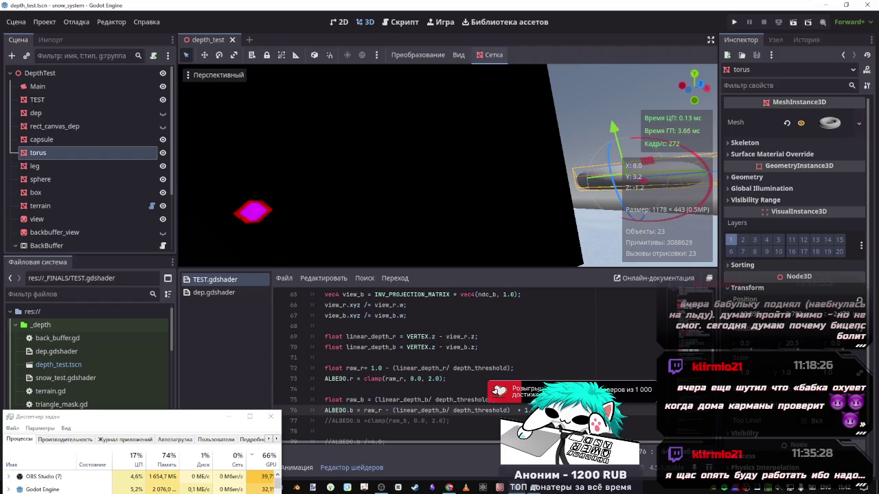
key("shift+End")
key("Delete")
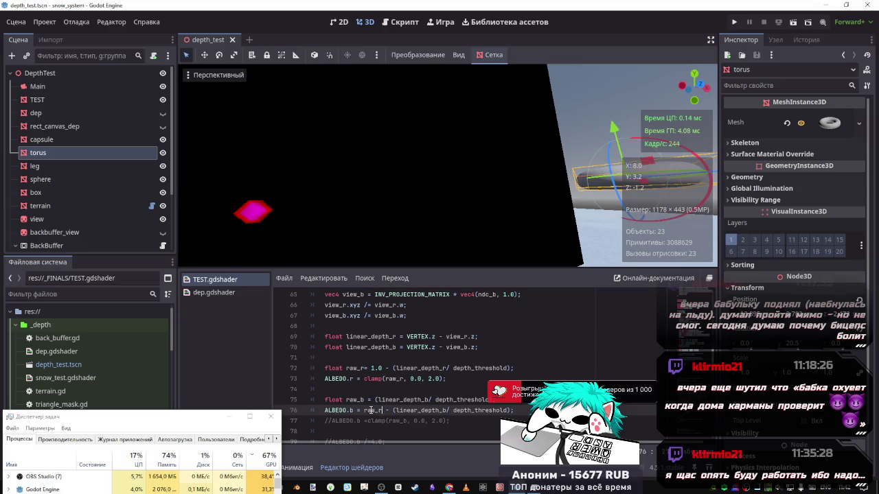
- Swap raw_r for raw_b on line 76 so it reads raw_b - (linear_depth_b/ depth_threshold);
double_click(364, 410)
key("Delete")
key("Delete")
key("Delete")
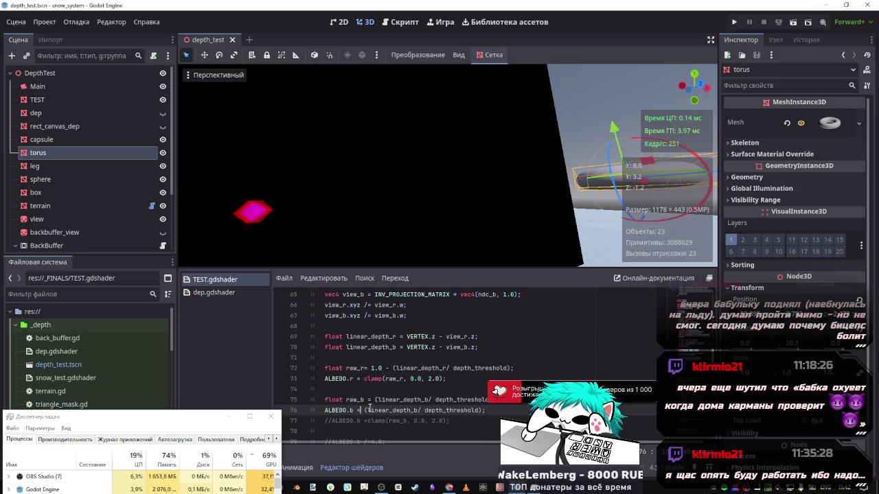
type("raw_r")
key("ctrl+s")
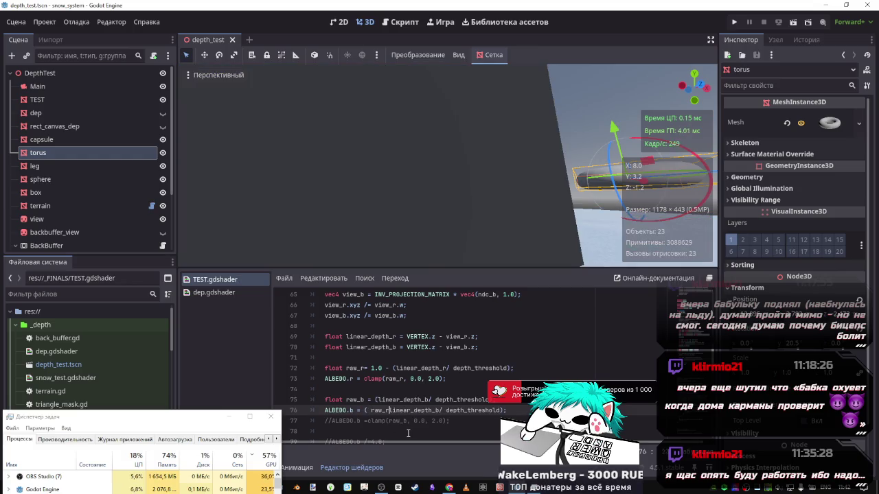
type("-")
key("ctrl+s")
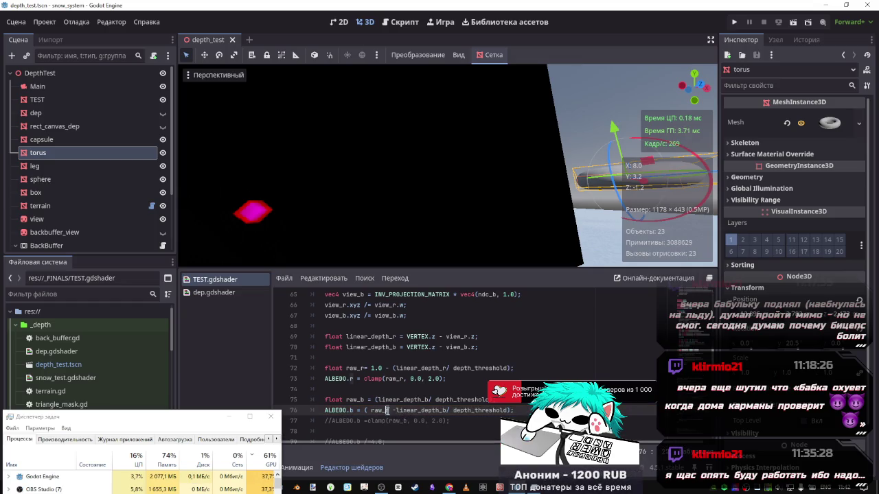
key("Left")
key("Left")
key("shift+Left")
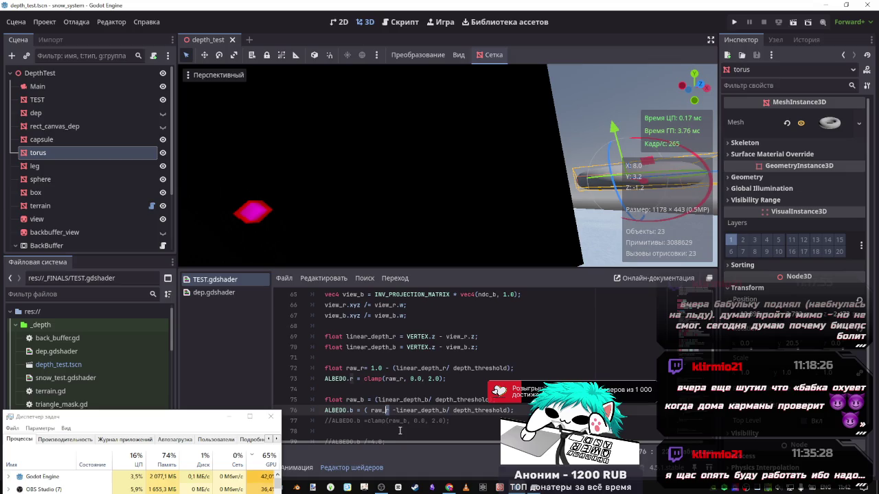
type("b")
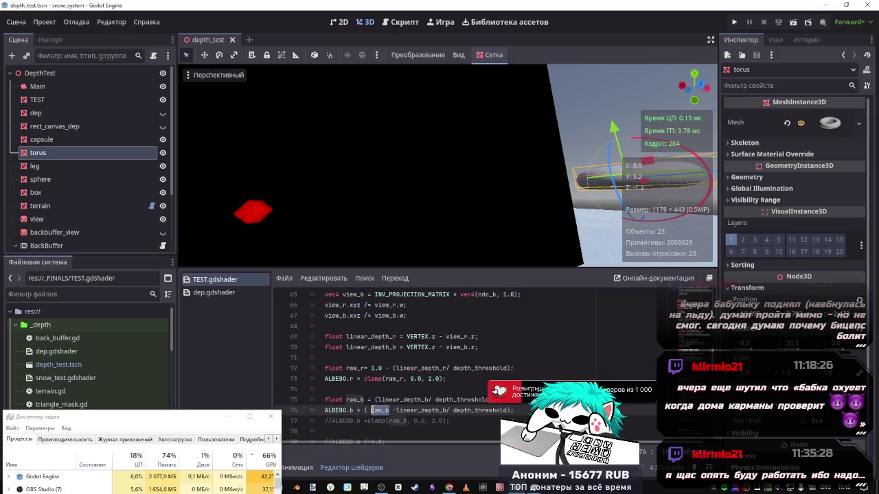
key("BackSpace")
key("BackSpace")
key("BackSpace")
key("BackSpace")
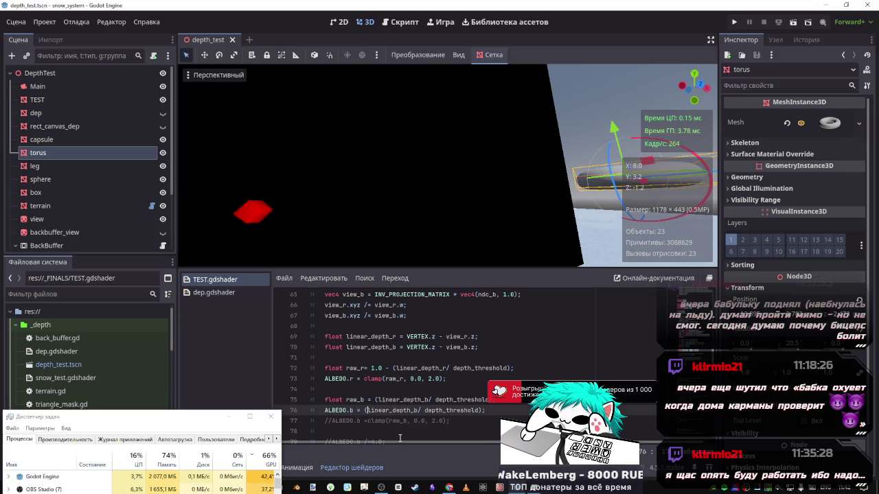
type("raw_b -")
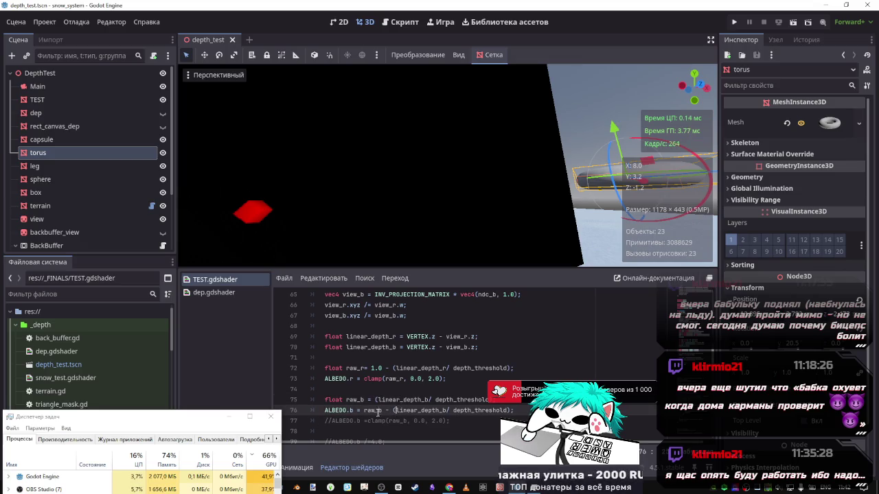
- Paste the red-channel lines 72–73 over the blue lines 75–76
left_click_drag(447, 379, 324, 367)
key("ctrl+c")
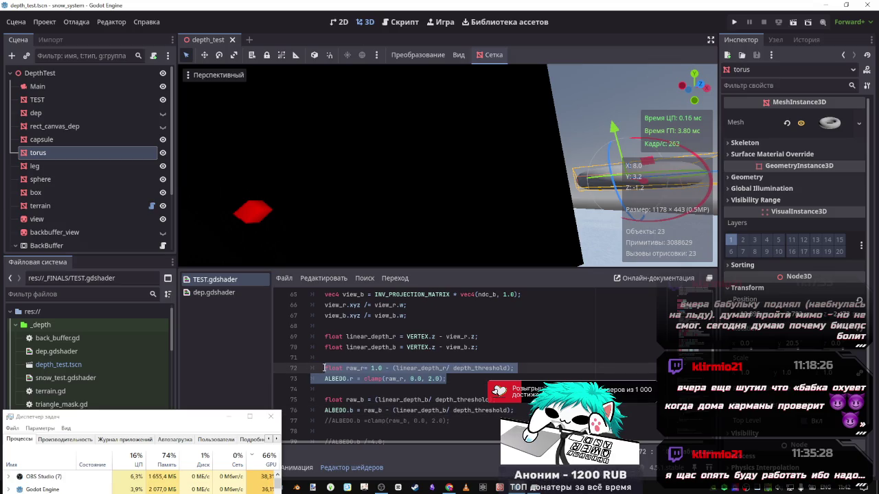
left_click_drag(524, 412, 328, 399)
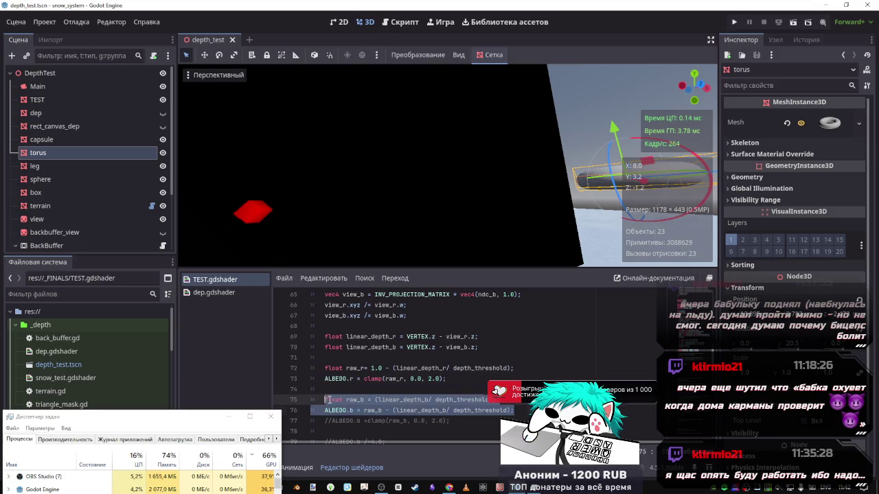
key("ctrl+v")
left_click(362, 400)
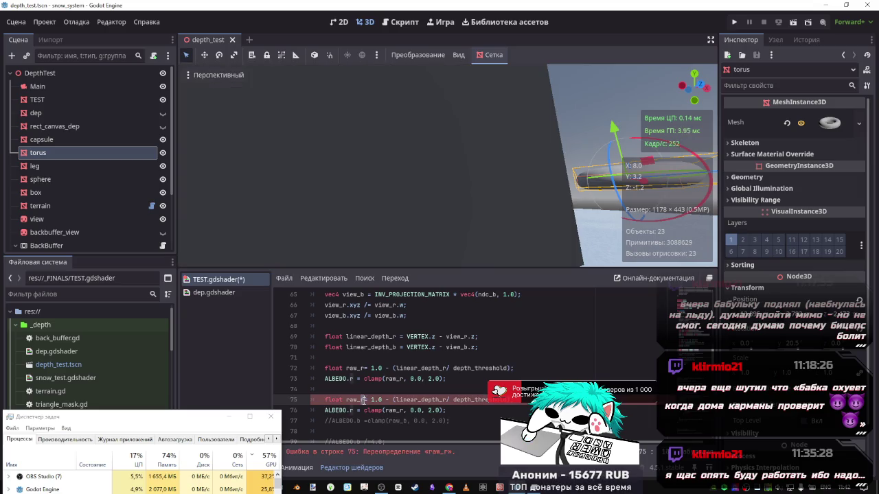
key("Right")
key("Right")
key("Right")
left_click(385, 400)
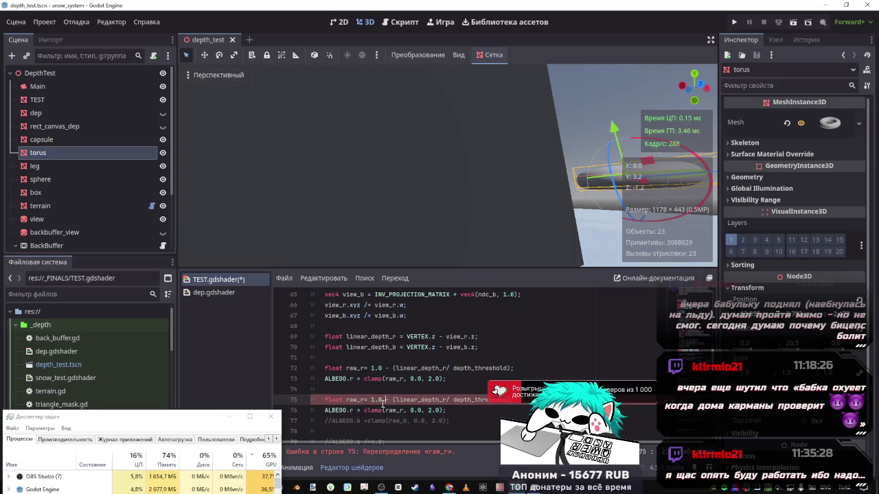
type("-")
- Rename the copied r suffixes to b and save, so raw_b feeds the ALBEDO.b clamp
double_click(362, 400)
double_click(352, 410)
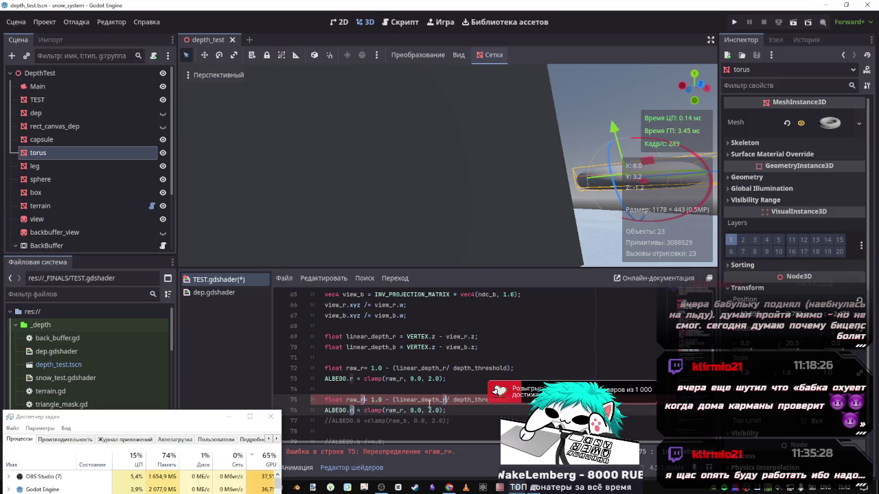
type("b")
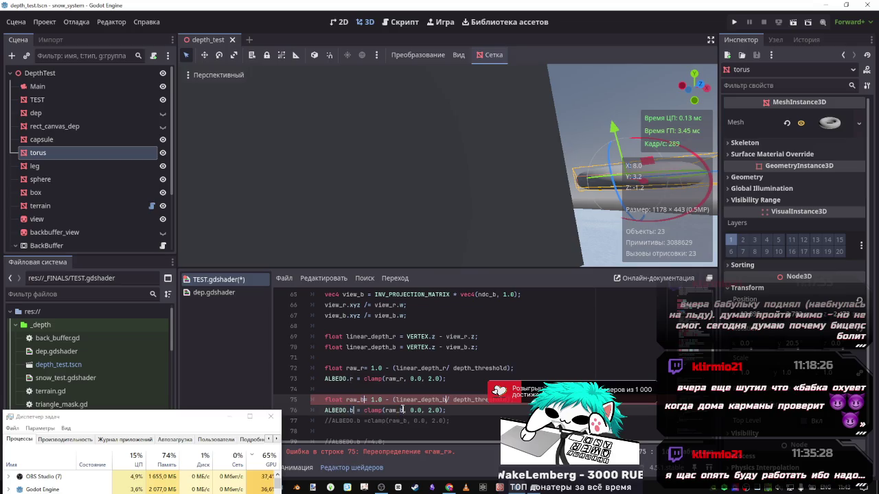
key("ctrl+s")
mouse_move(447, 410)
left_mouse_down()
mouse_move(322, 360)
mouse_move(389, 380)
left_mouse_up()
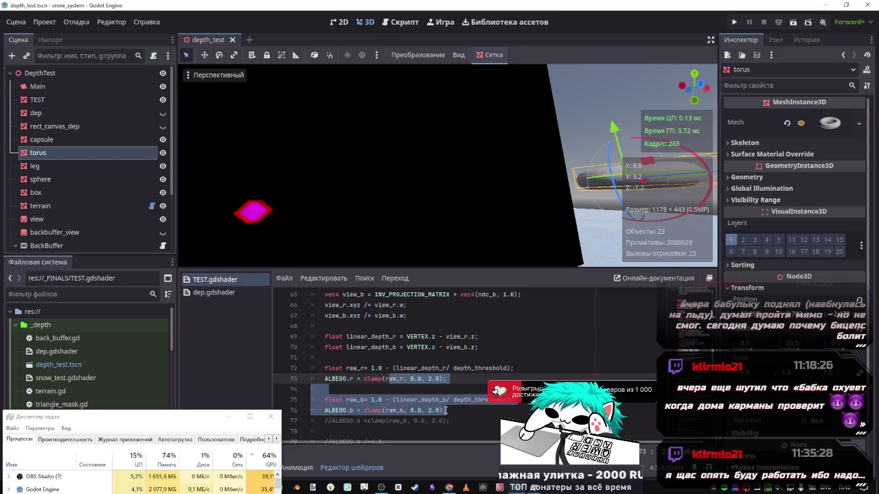
left_click(447, 410)
scroll(442, 418, "down", 3)
scroll(420, 372, "up", 1)
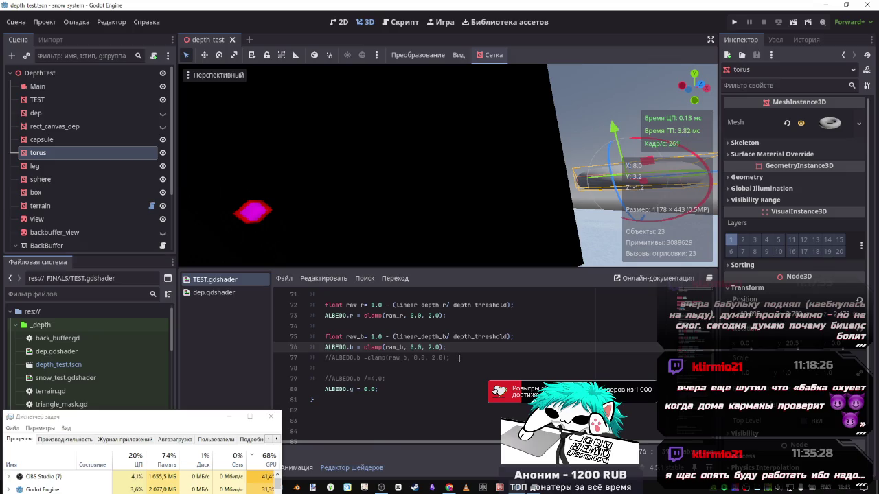
- Delete the commented-out blue clamp line and briefly test uncommenting ALBEDO.b /=4.0
left_click_drag(458, 358, 261, 358)
key("BackSpace")
key("BackSpace")
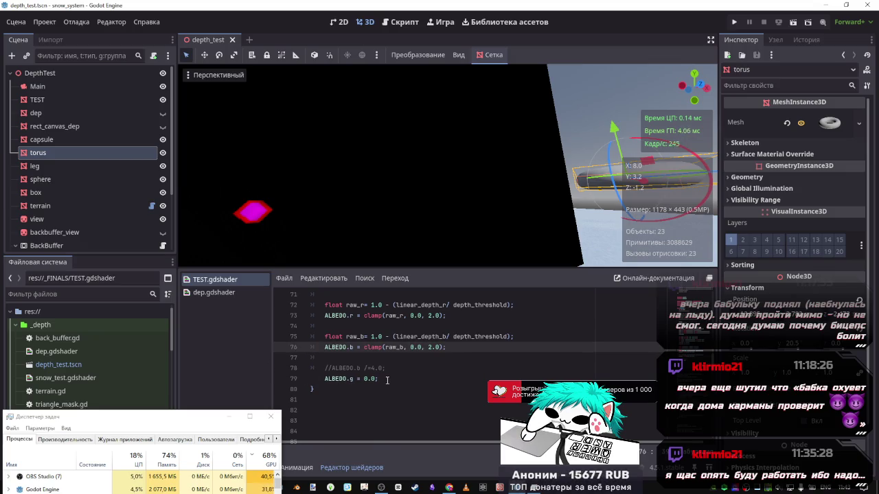
left_click(385, 380)
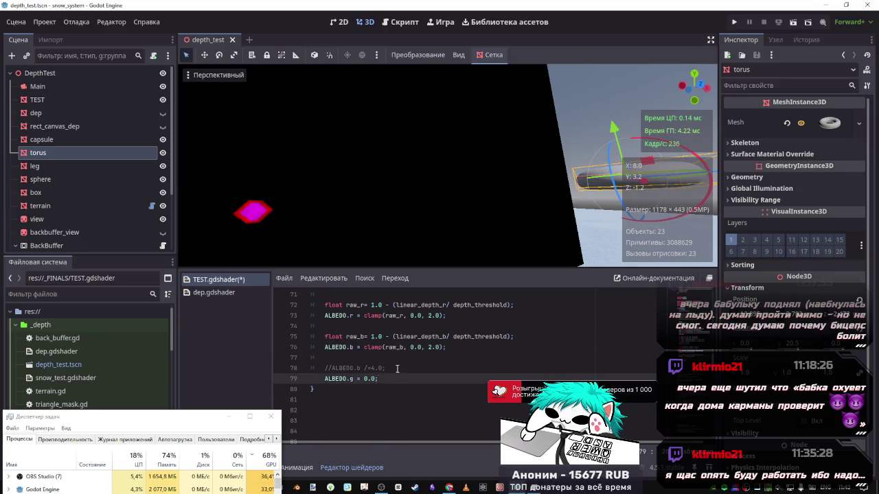
left_click(397, 368)
key("ctrl+k")
key("ctrl+s")
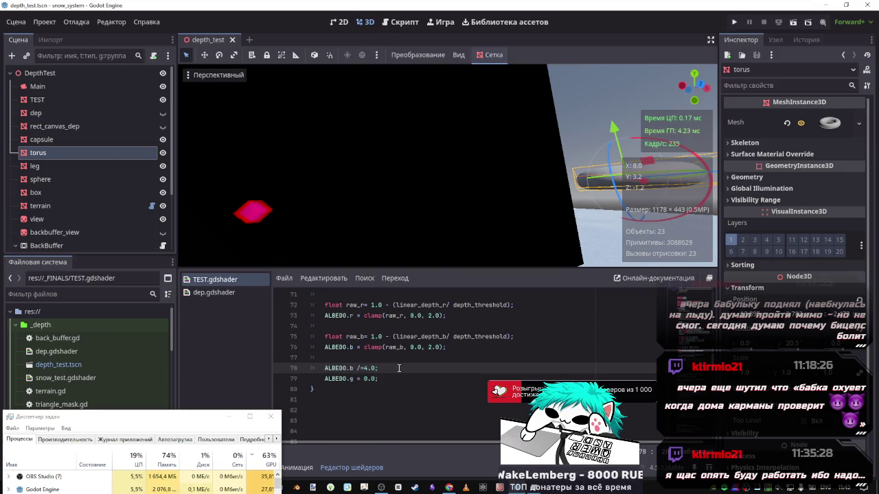
key("ctrl+k")
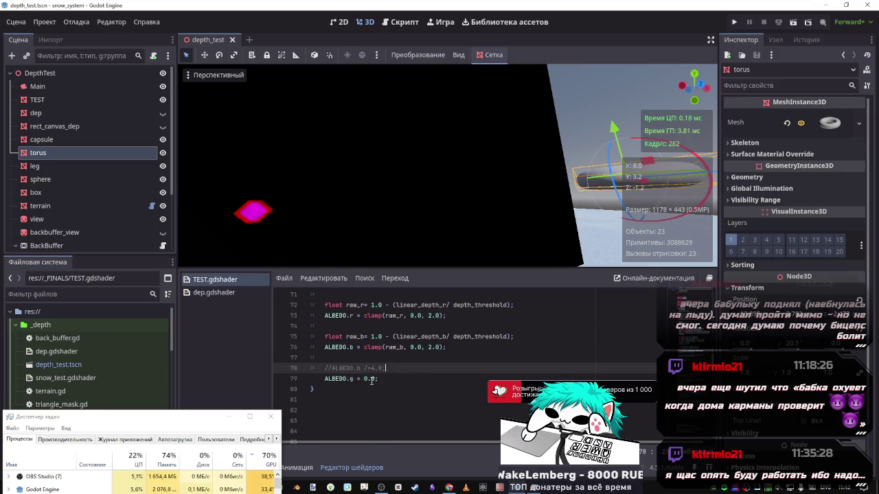
- Delete the old commented depth calculation lines below SCREEN_UV
mouse_move(399, 369)
left_mouse_down()
mouse_move(268, 245)
mouse_move(306, 420)
left_mouse_up()
scroll(306, 411, "down", 7)
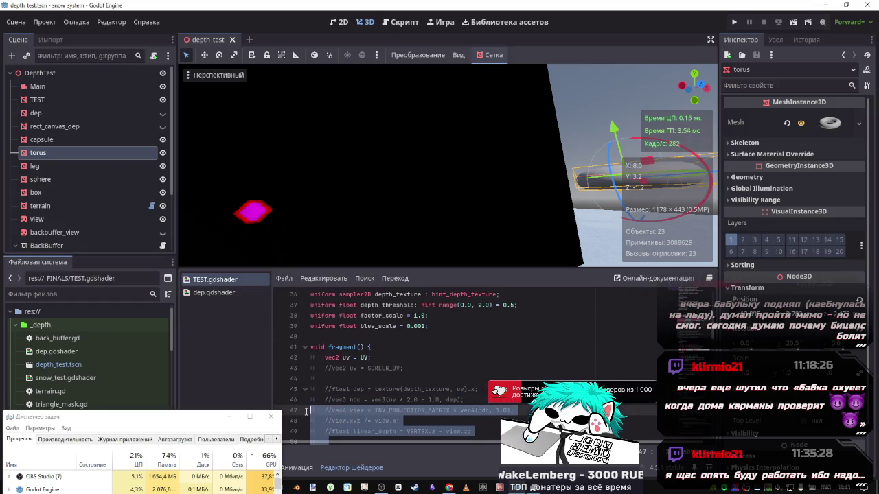
scroll(305, 407, "up", 2)
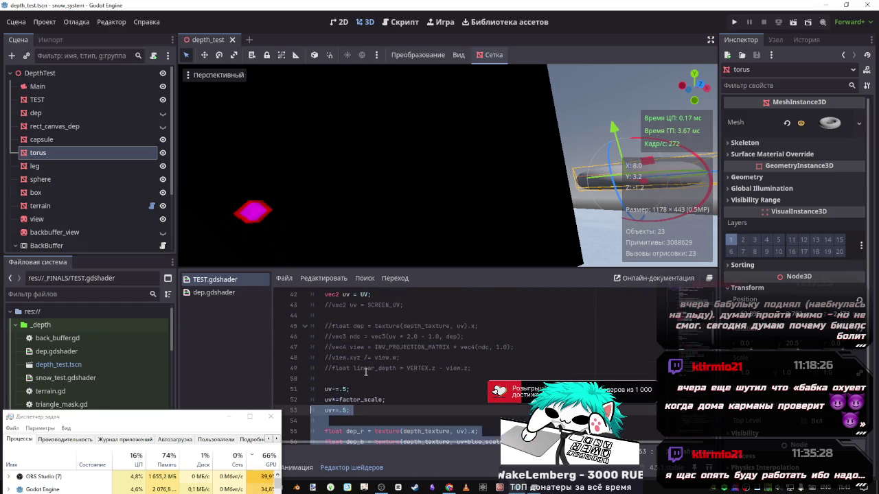
left_click_drag(471, 369, 257, 307)
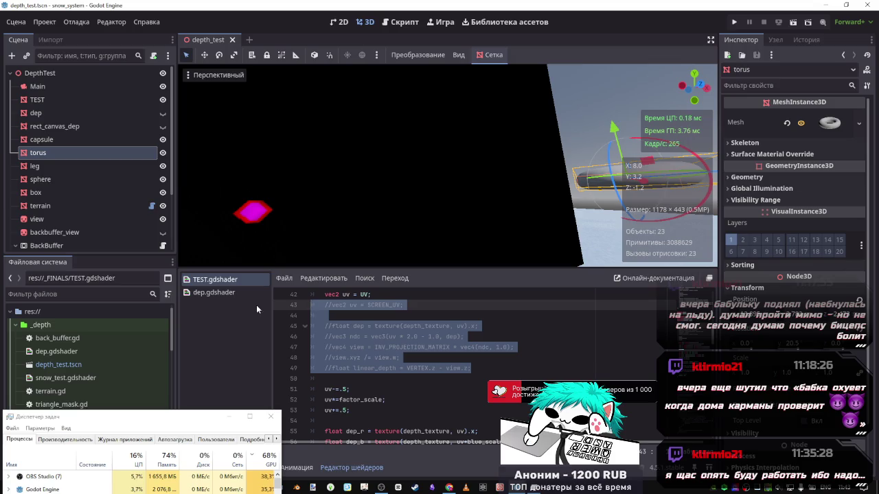
key("Delete")
key("ctrl+z")
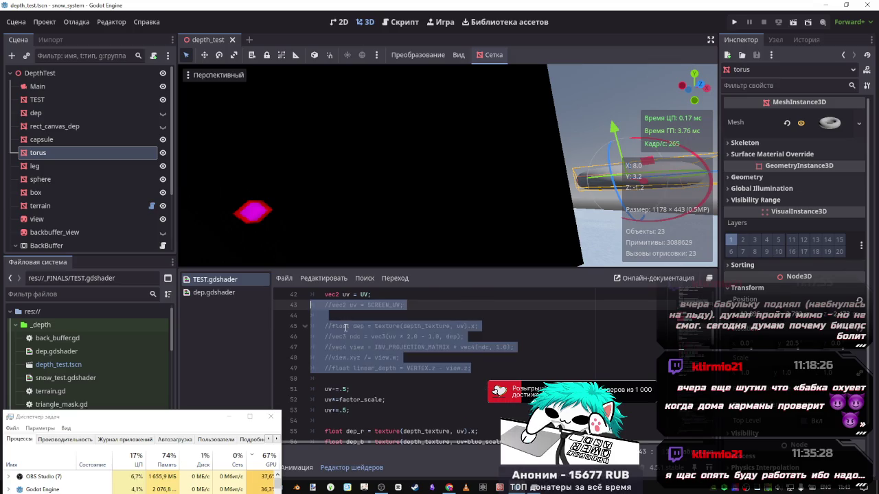
key("ctrl+y")
key("ctrl+z")
key("Delete")
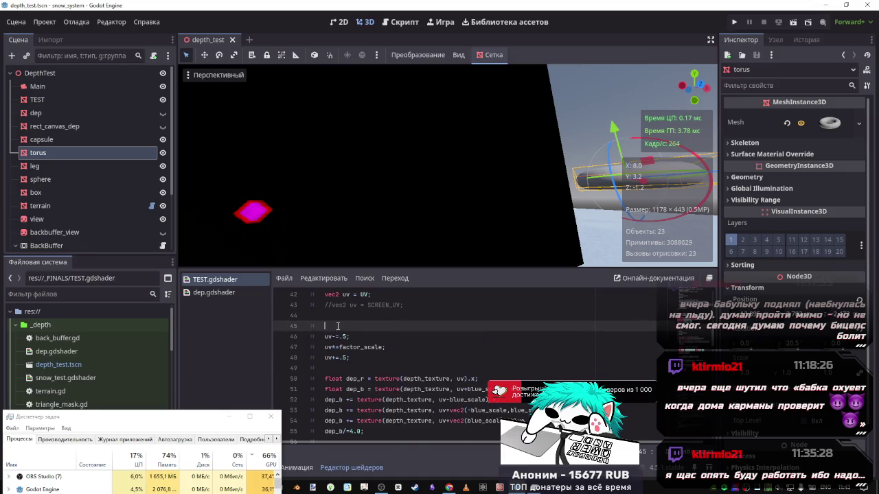
- Select the shader code from its shader_type line and save TEST.gdshader
scroll(409, 373, "up", 1)
scroll(370, 354, "up", 4)
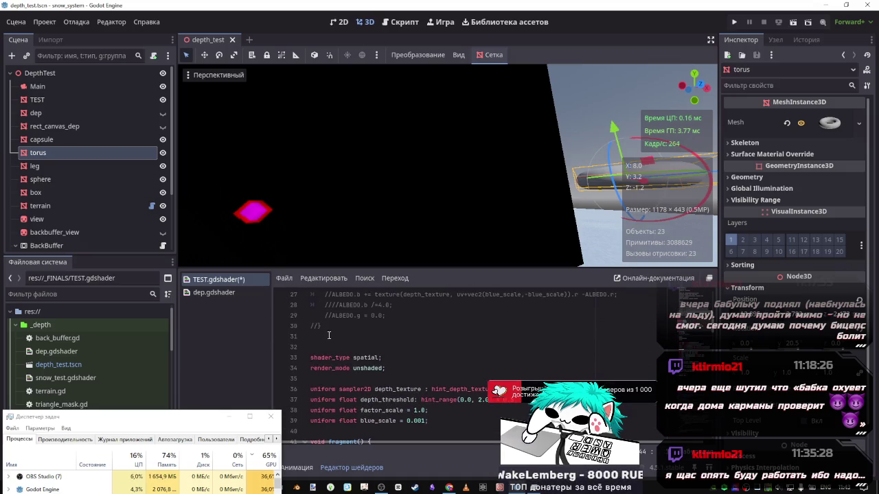
left_click_drag(310, 357, 392, 371)
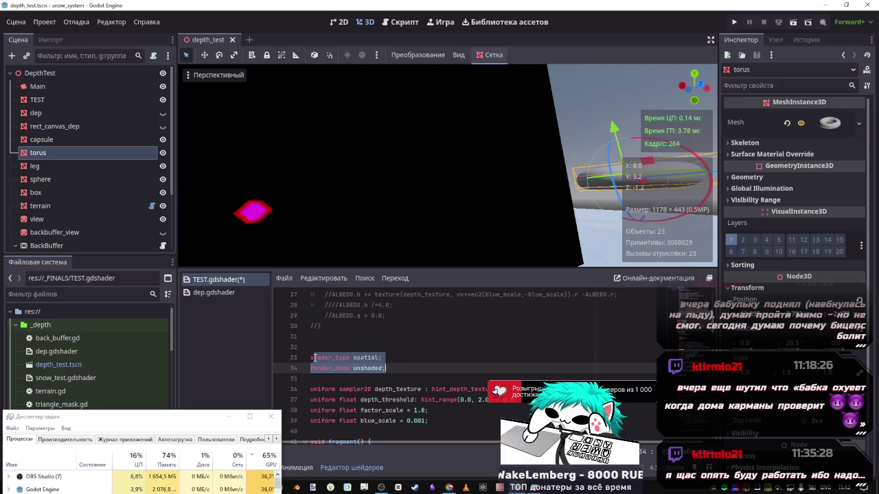
key("ctrl+x")
scroll(343, 356, "down", 18)
mouse_move(310, 304)
left_mouse_down()
mouse_move(382, 378)
mouse_move(378, 343)
left_mouse_up()
scroll(381, 377, "up", 4)
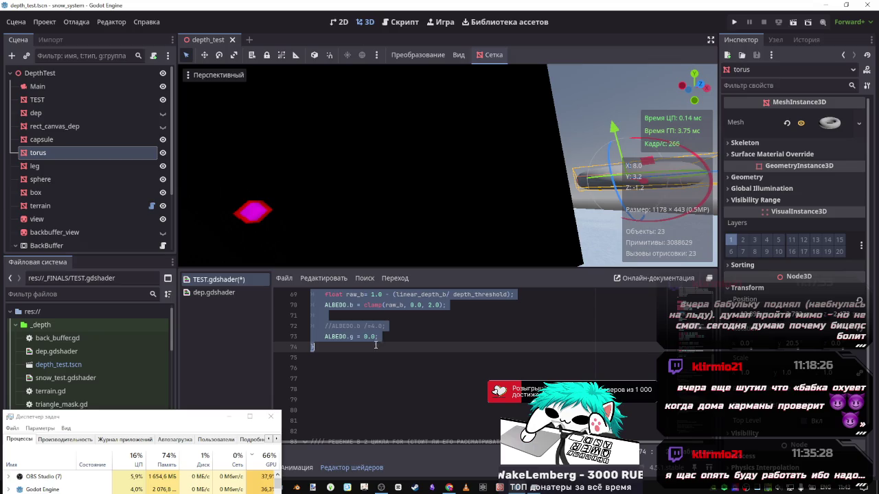
key("ctrl+s")
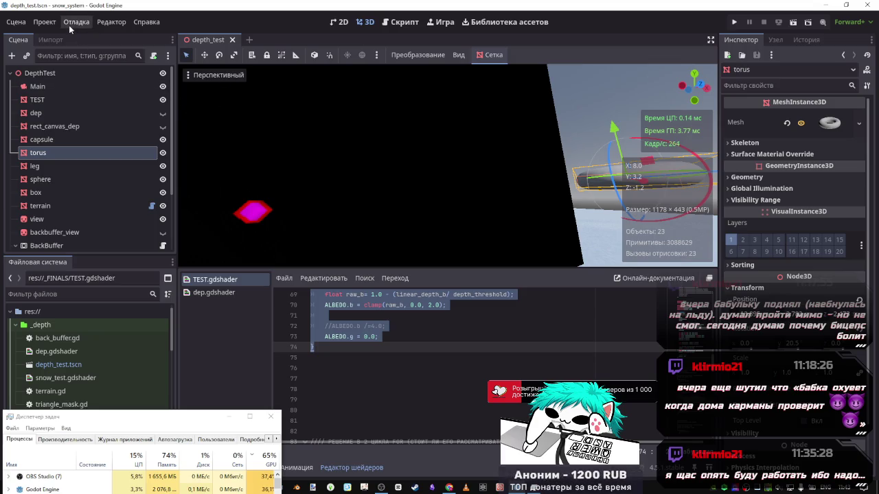
- Bring the Arena chat in Chrome to the front, moving the task manager aside
left_click(449, 487)
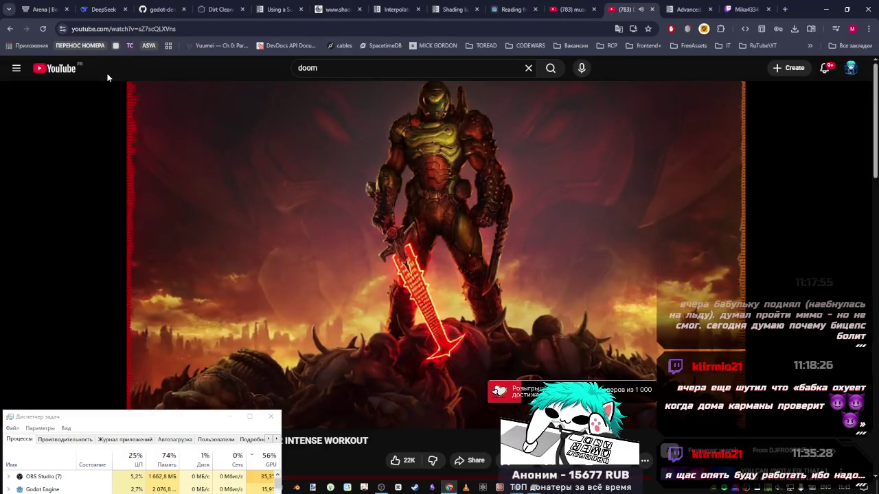
left_click(43, 9)
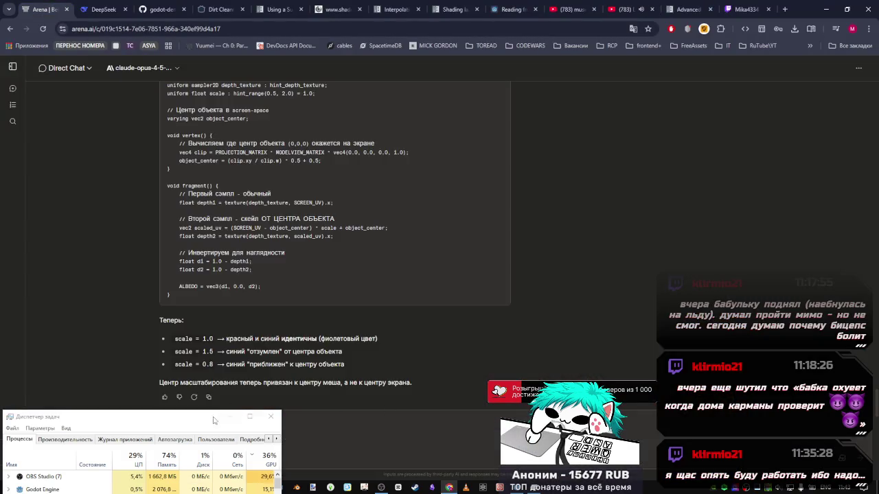
mouse_move(195, 419)
left_mouse_down()
mouse_move(193, 445)
mouse_move(657, 348)
mouse_move(726, 356)
mouse_move(767, 420)
left_mouse_up()
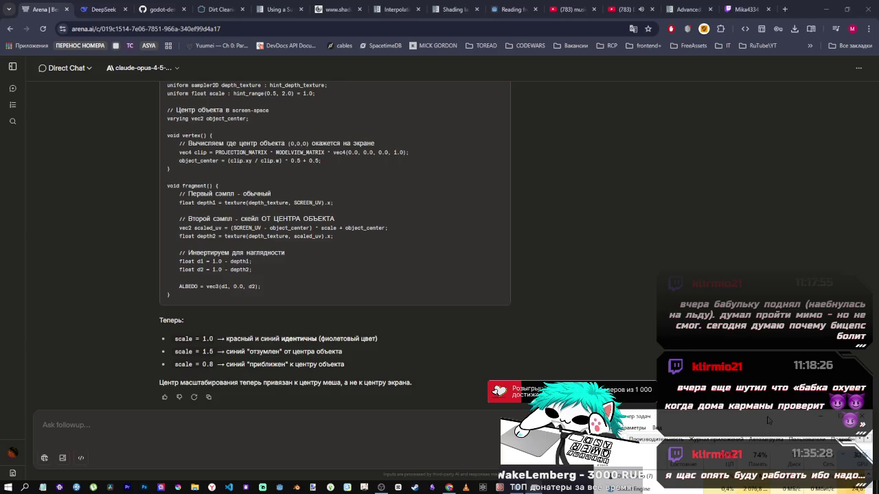
left_click(156, 386)
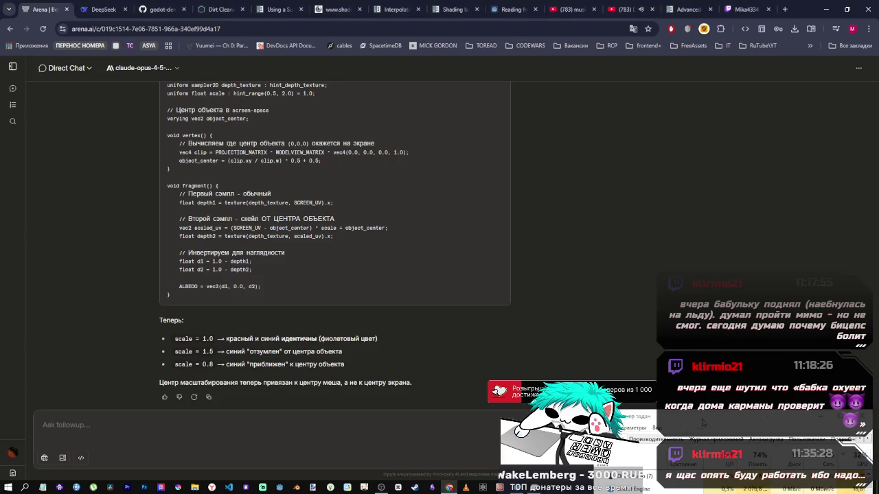
left_click_drag(703, 423, 636, 426)
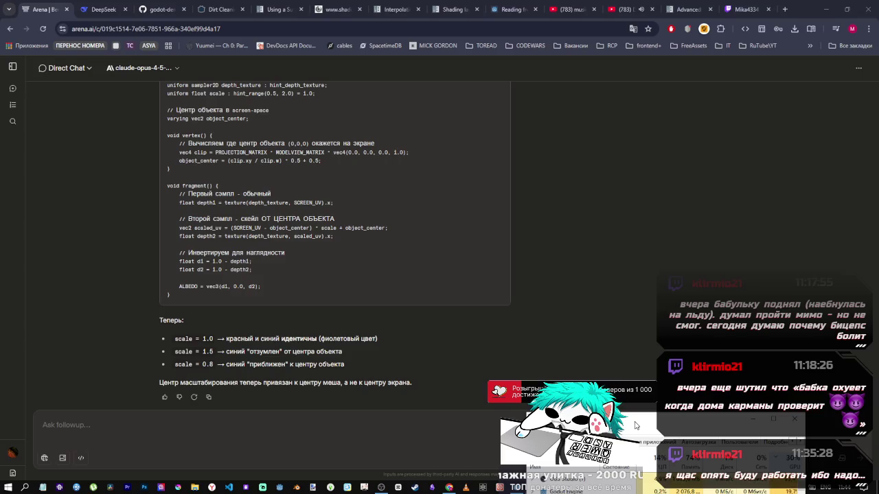
- Send a follow-up 'синий канал не' (blue channel not visible) with the pasted shader code, then return to Godot
left_click(84, 434)
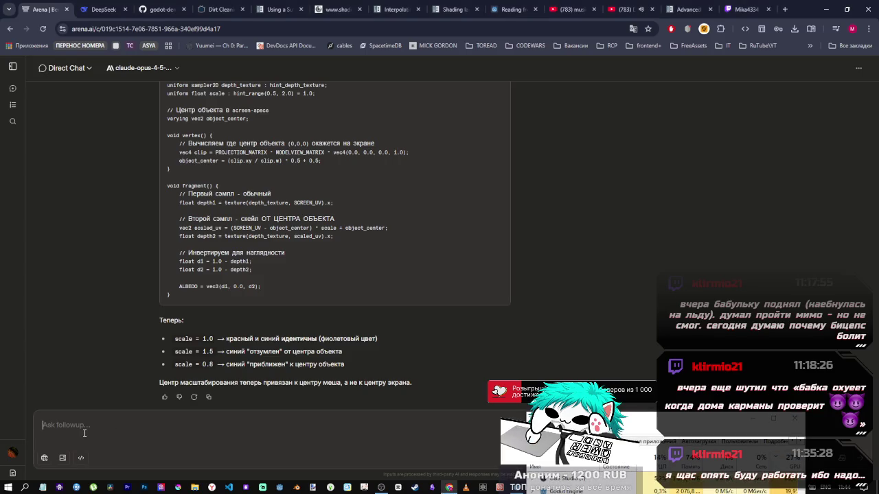
type("gjk")
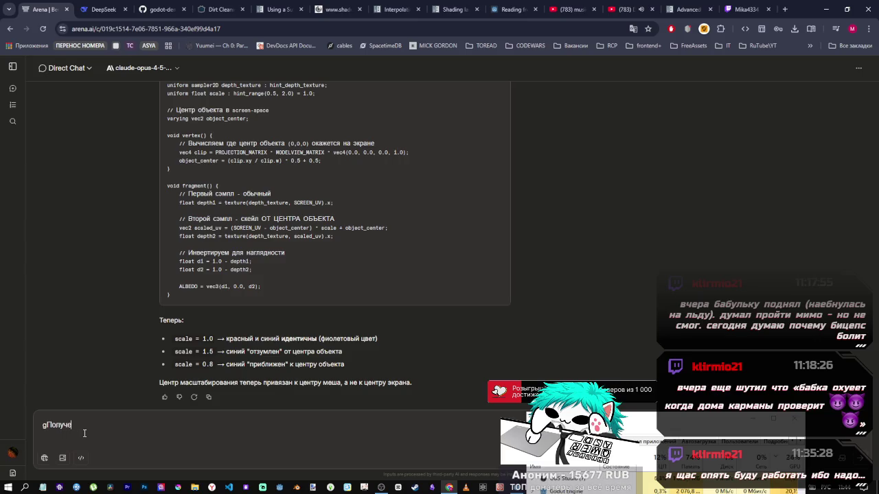
key("ctrl+a")
key("BackSpace")
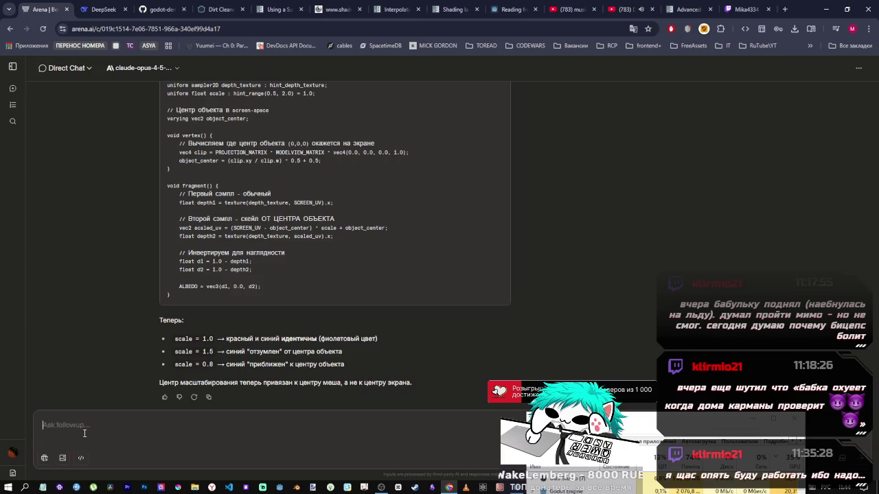
type("dиний канал")
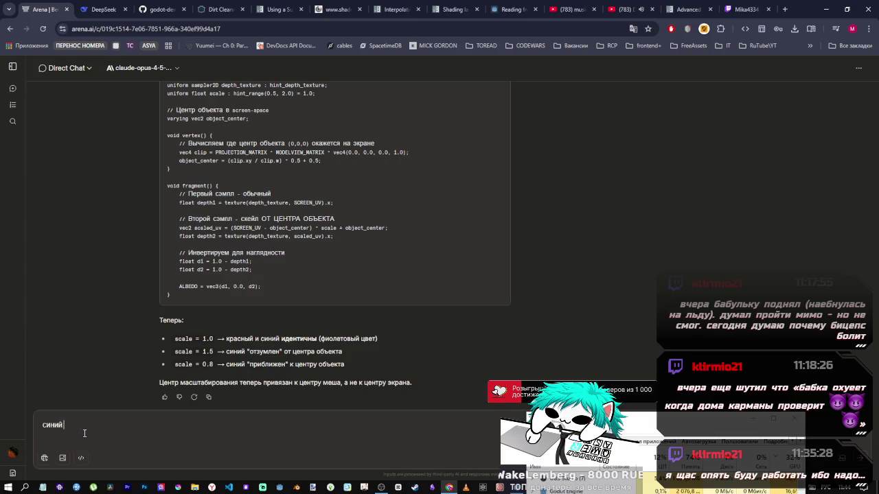
type(" не видно")
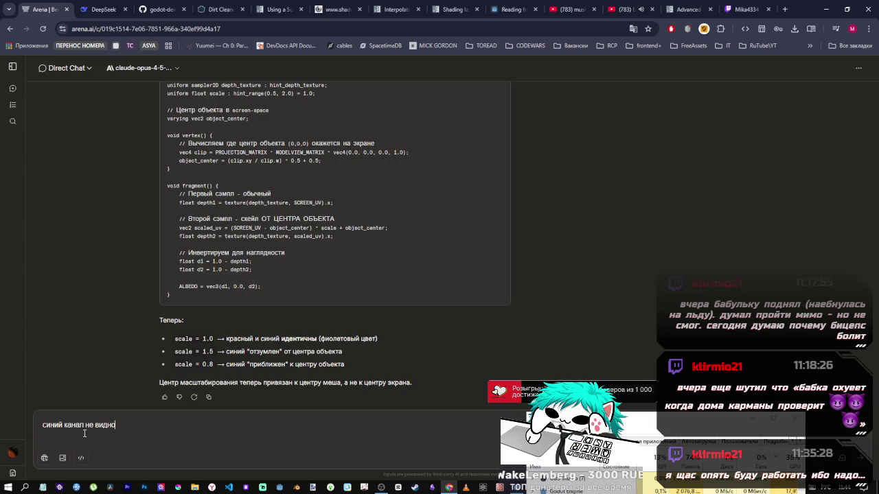
key("ctrl+v")
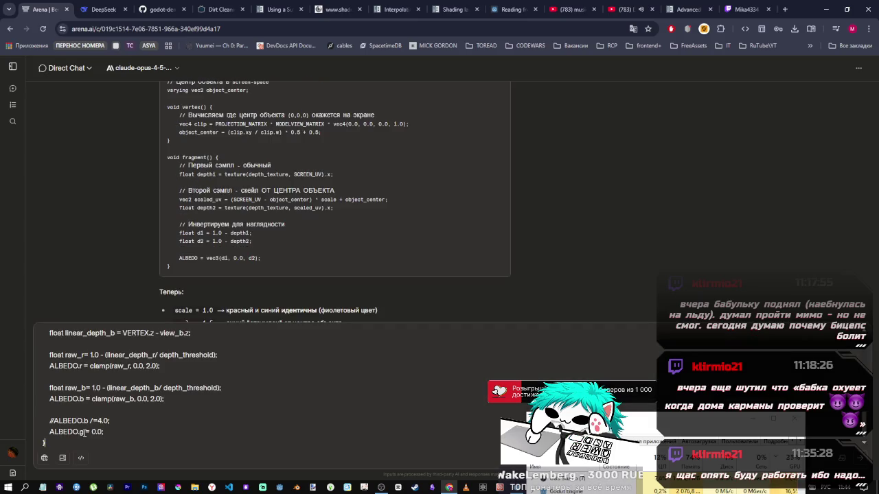
key("Return")
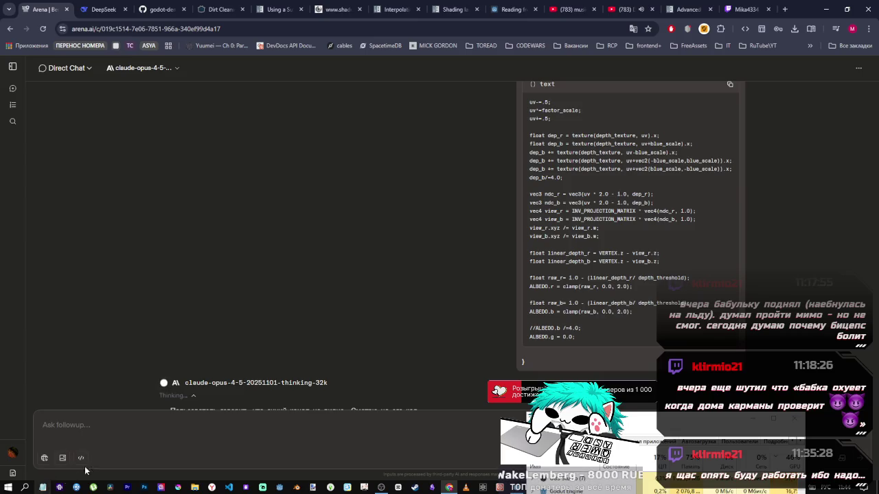
left_click(382, 486)
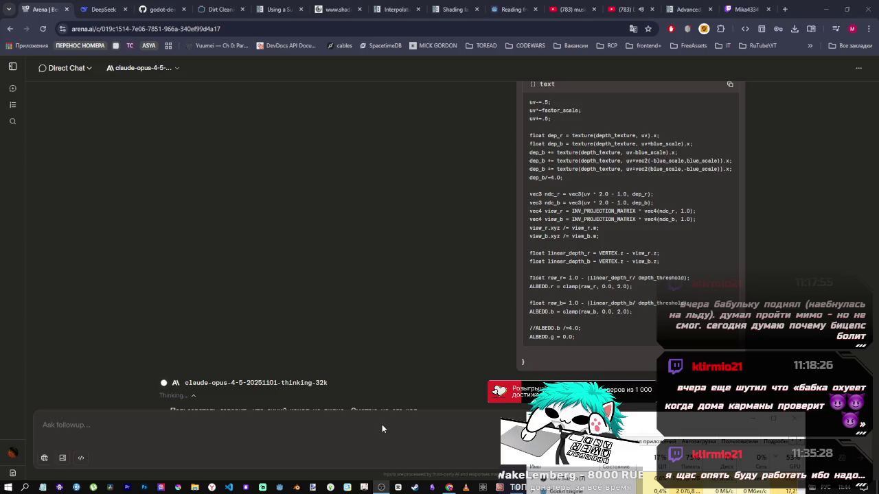
mouse_move(483, 488)
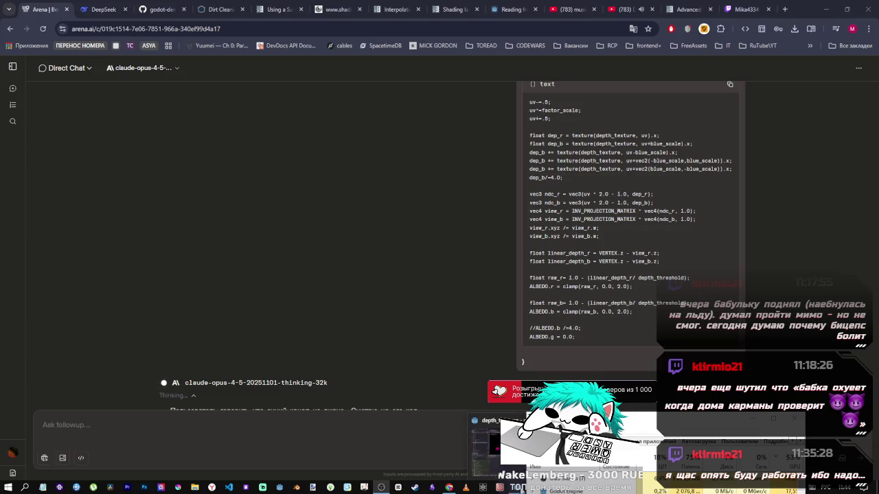
left_click(489, 447)
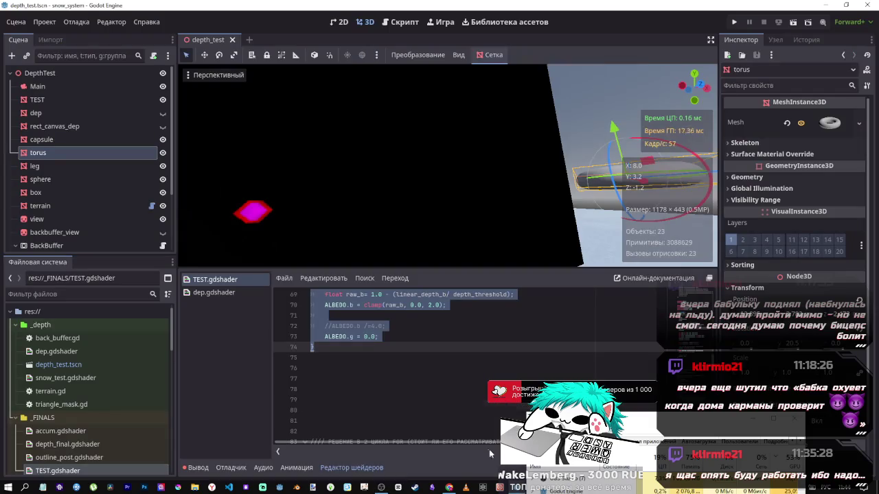
mouse_move(448, 485)
left_click(448, 446)
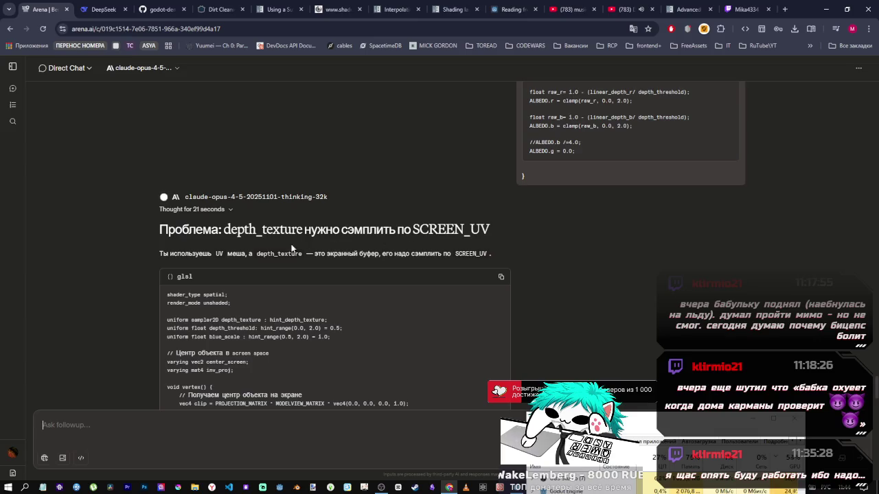
scroll(241, 307, "down", 2)
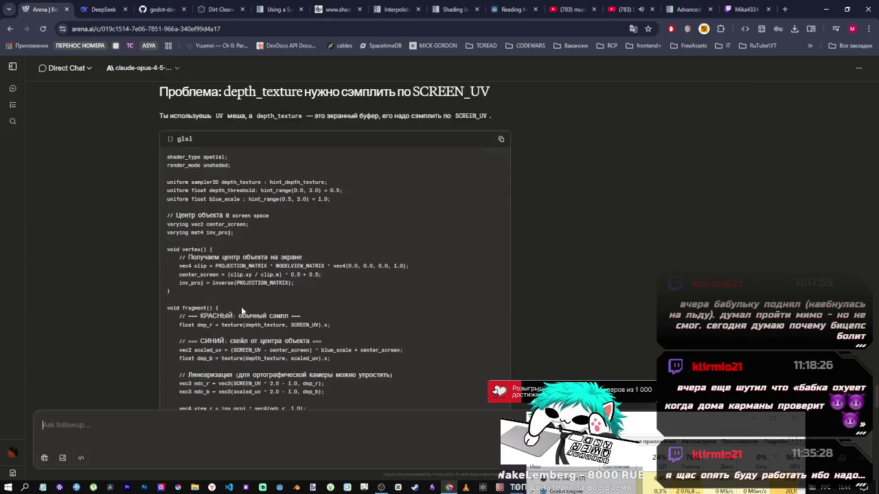
scroll(241, 306, "down", 2)
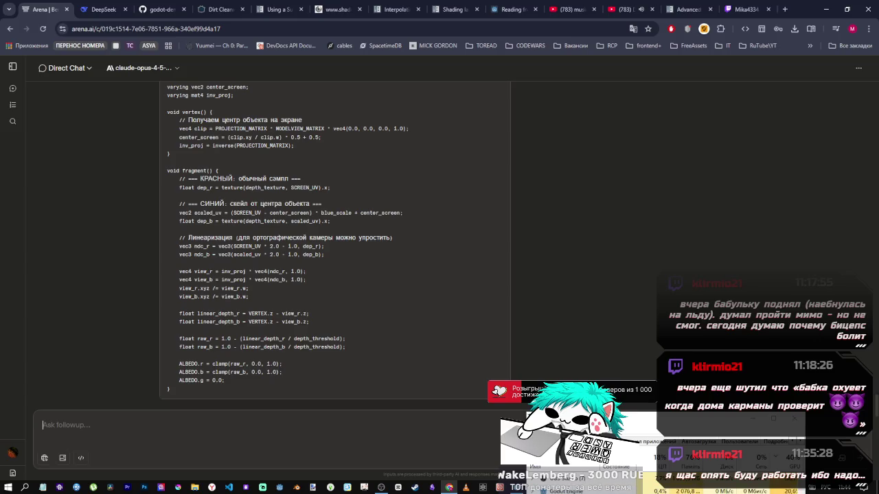
left_click(482, 487)
key("ctrl+a")
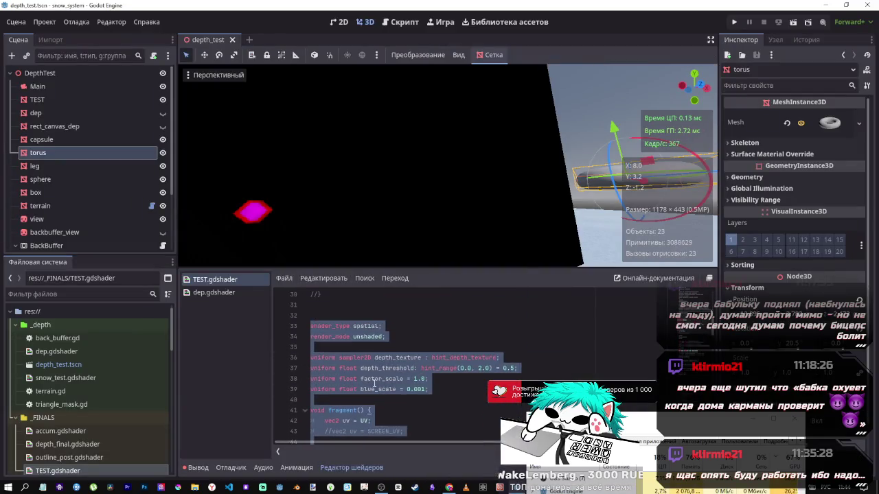
left_click(370, 295)
scroll(386, 347, "up", 1)
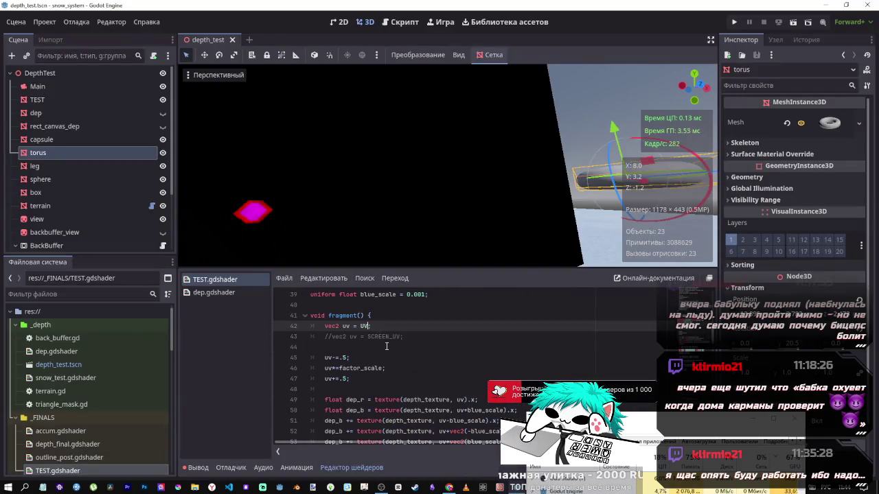
key("ctrl+k")
key("Down")
key("ctrl+k")
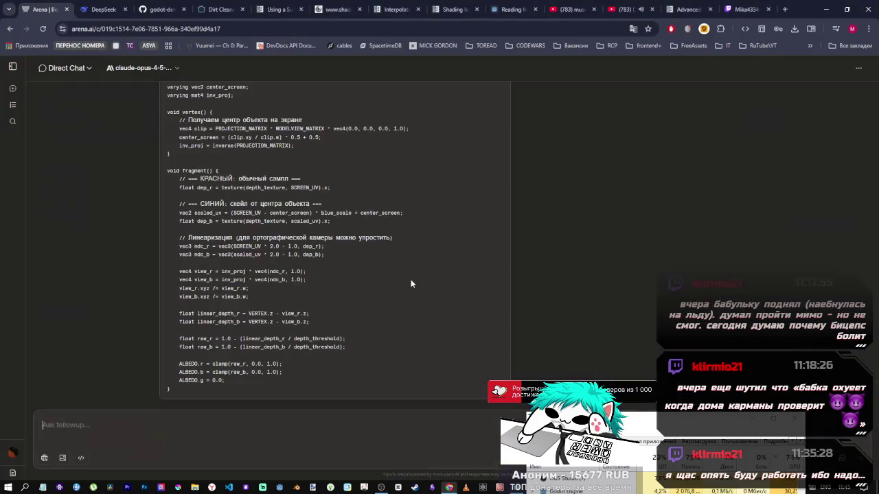
key("alt+Tab")
scroll(196, 203, "down", 1)
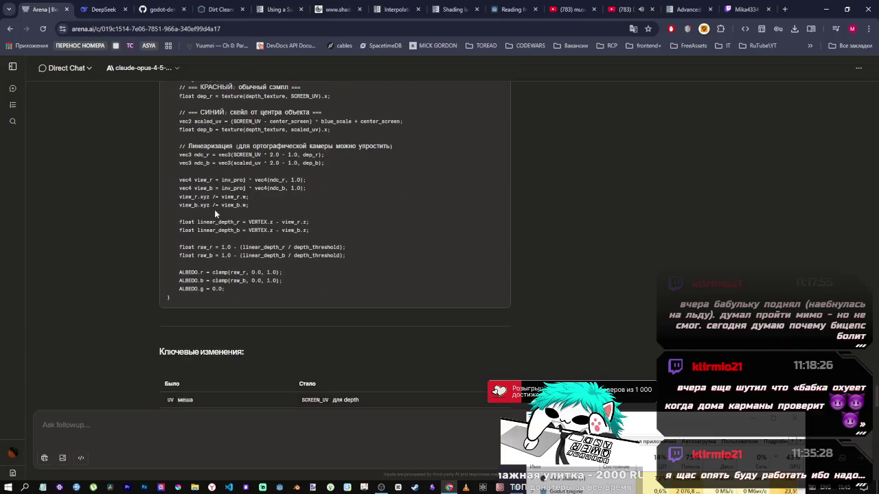
left_click_drag(262, 141, 300, 140)
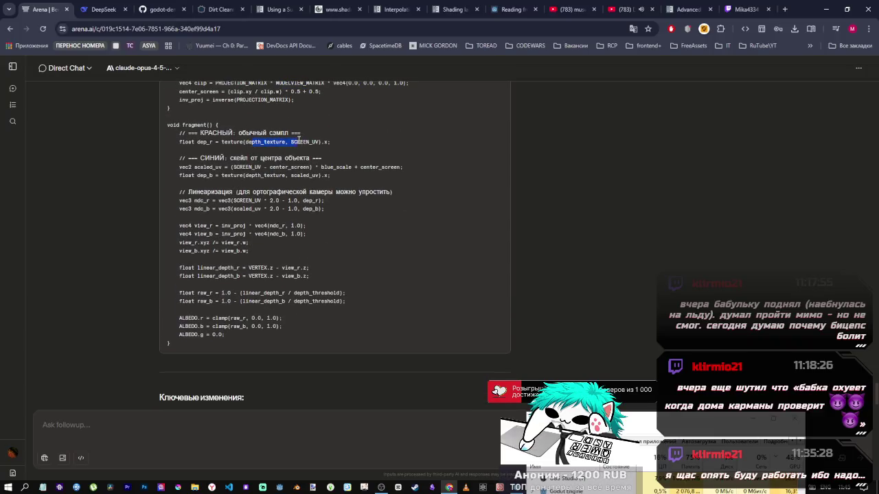
left_click(222, 176)
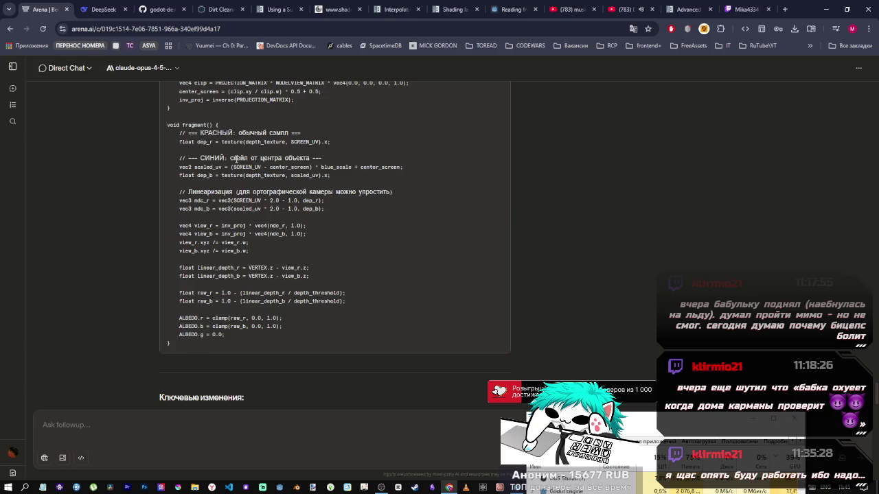
left_click_drag(230, 158, 269, 159)
left_click(254, 168)
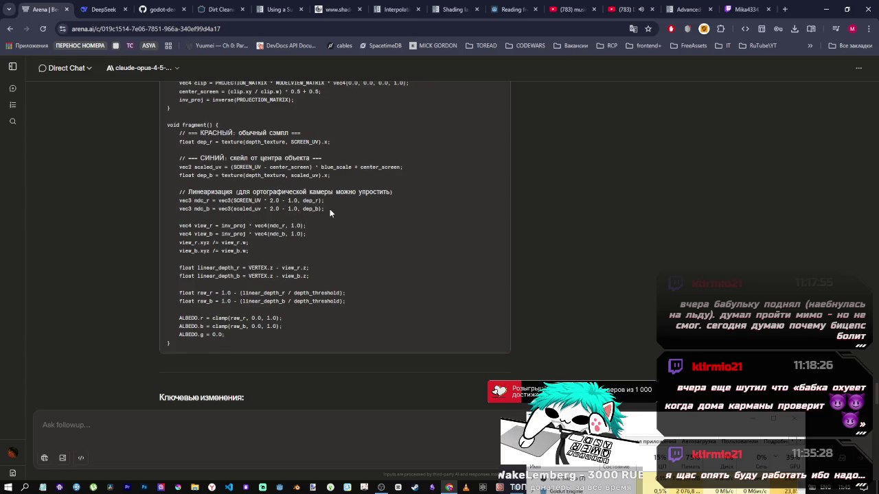
scroll(287, 277, "down", 3)
scroll(289, 277, "up", 3)
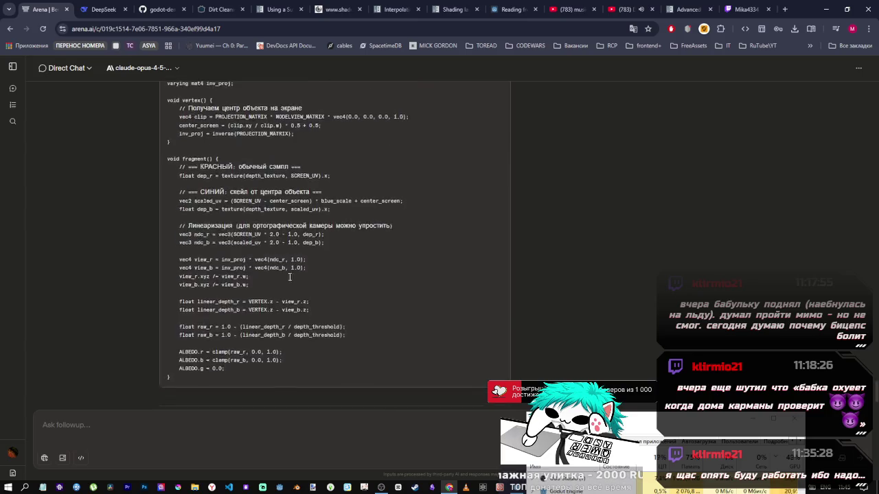
scroll(289, 277, "up", 15)
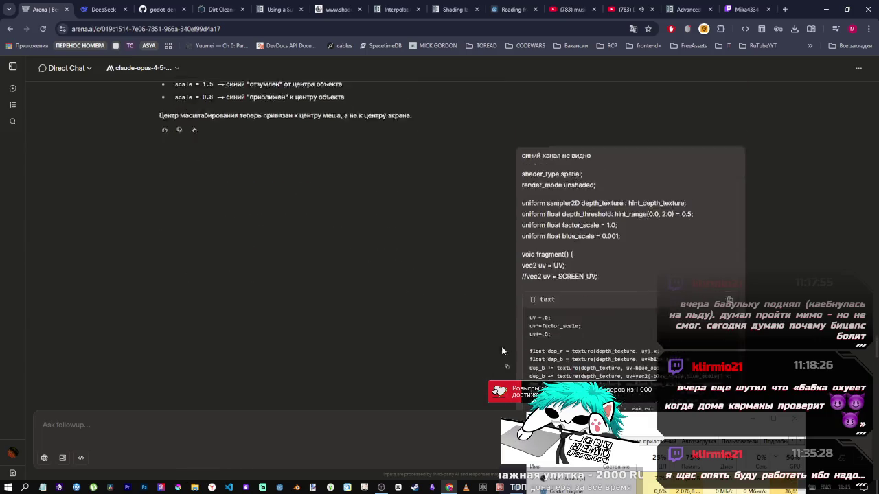
scroll(505, 281, "down", 2)
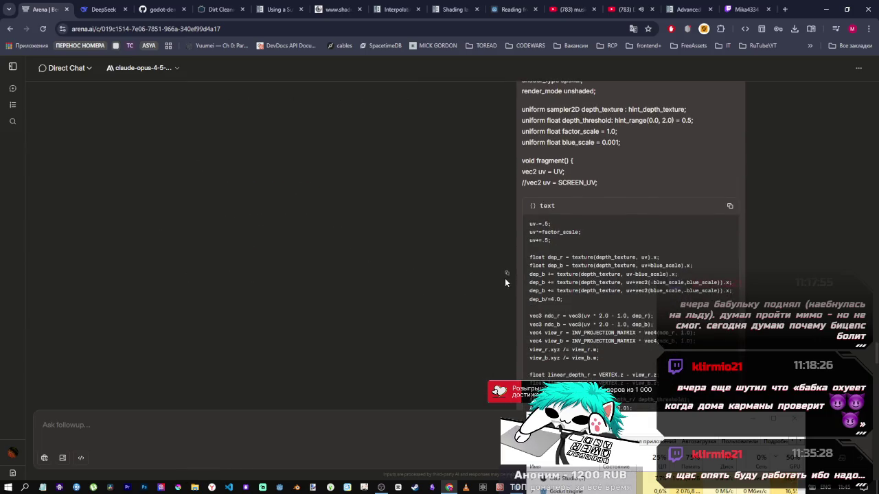
- Start a new Direct Chat in Arena AI and paste the shader code into the message
left_click(83, 71)
left_click(65, 154)
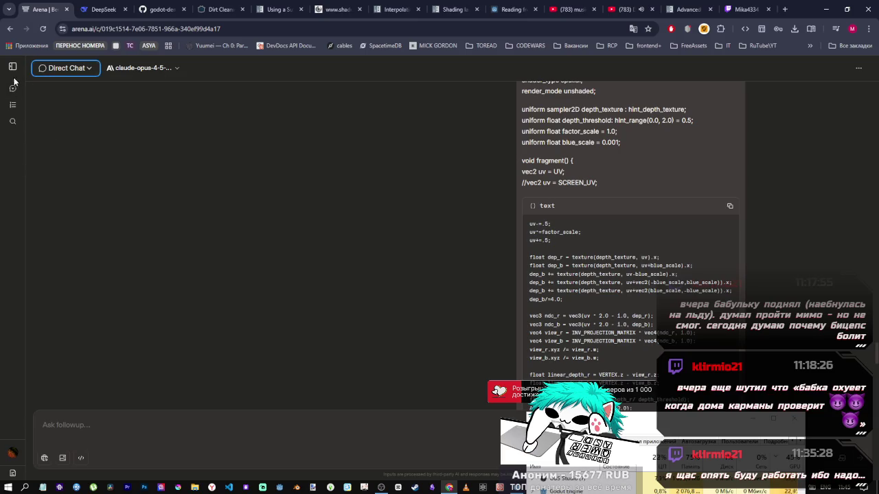
left_click(14, 90)
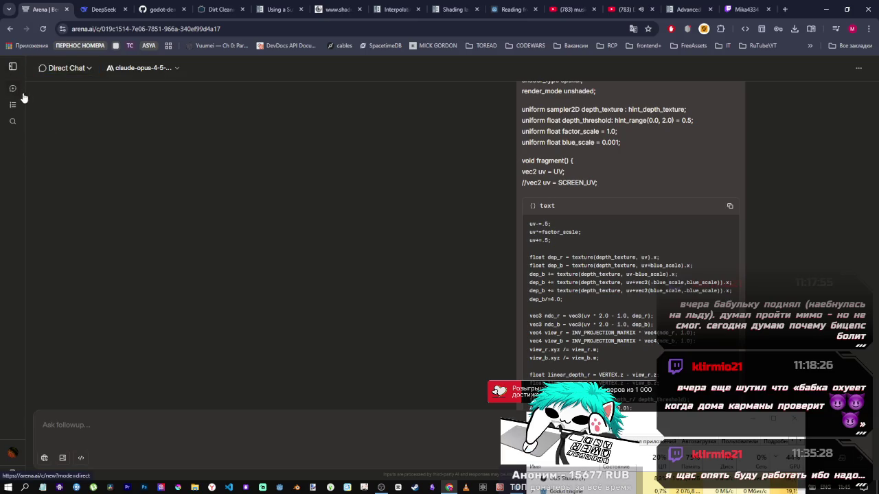
key("ctrl+v")
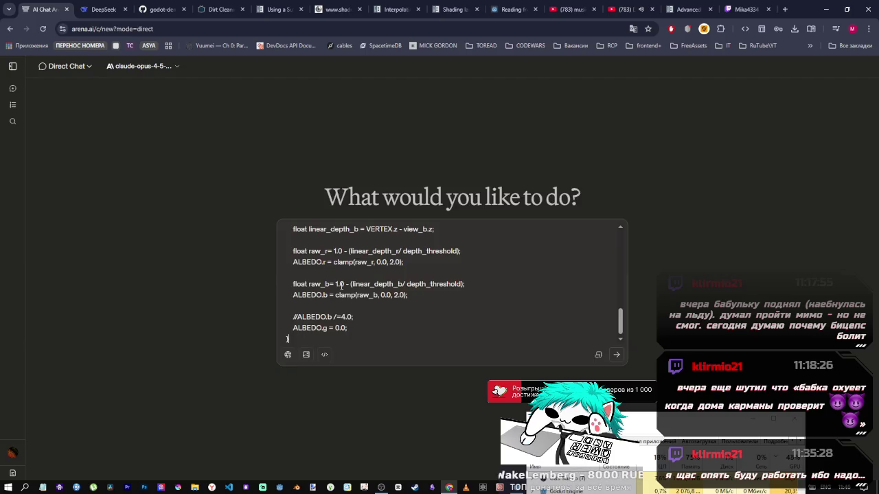
- Add the question 'пишу не так тут?' followed by the pasted raw_b blue-channel lines
scroll(500, 302, "up", 3)
scroll(500, 302, "down", 3)
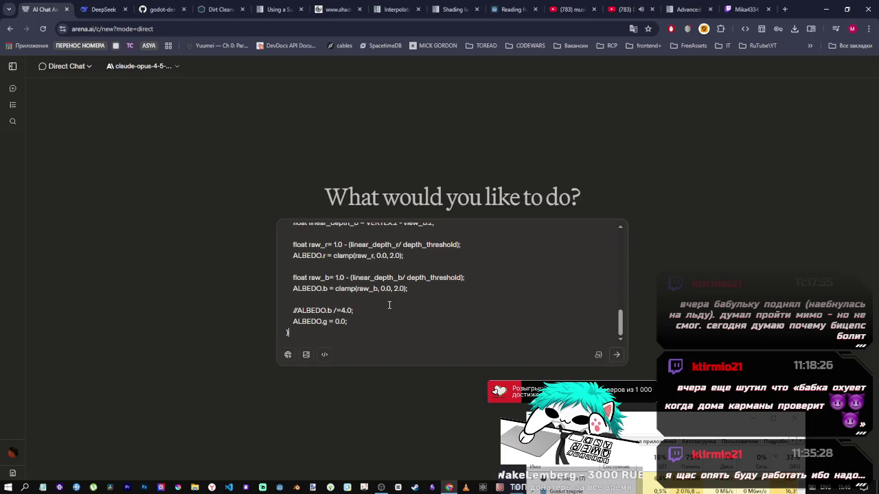
left_click_drag(421, 290, 294, 281)
key("ctrl+c")
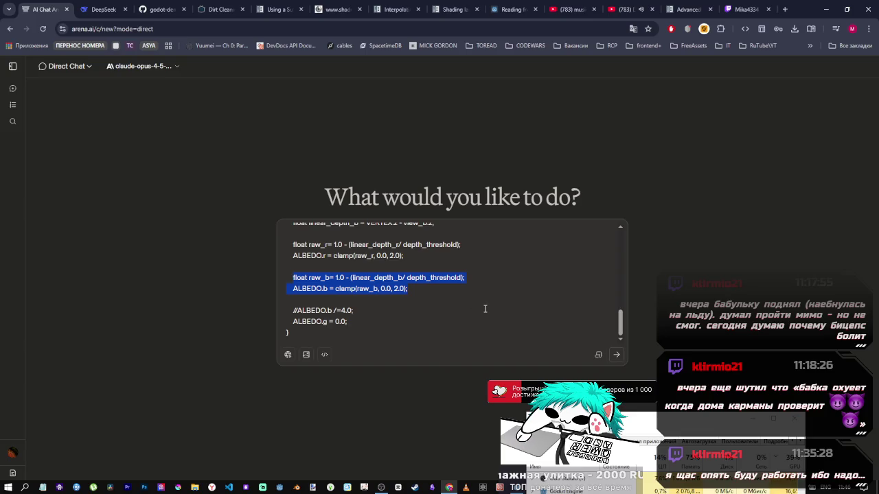
scroll(485, 310, "up", 10)
left_click(390, 240)
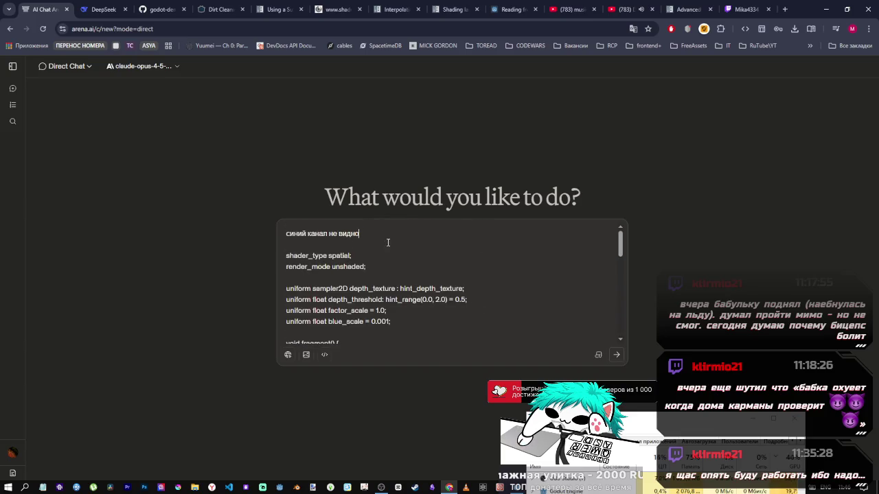
key("shift+Return")
key("shift+Return")
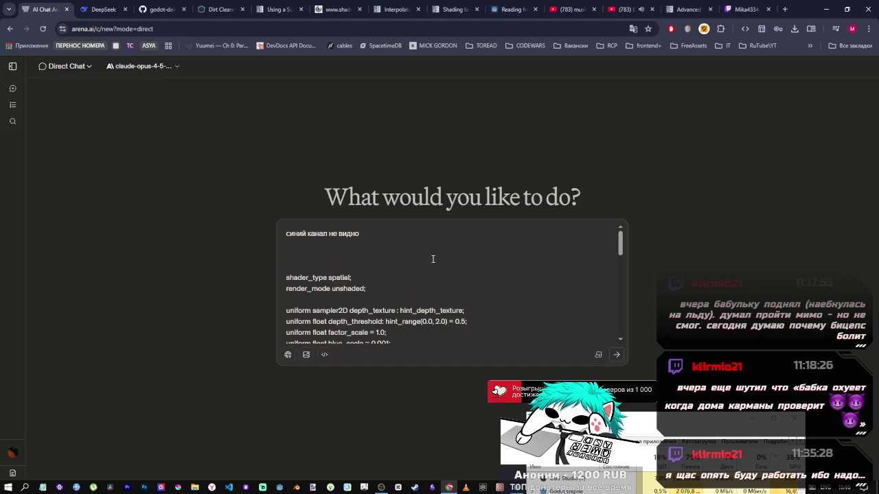
type("хnj")
key("BackSpace")
key("BackSpace")
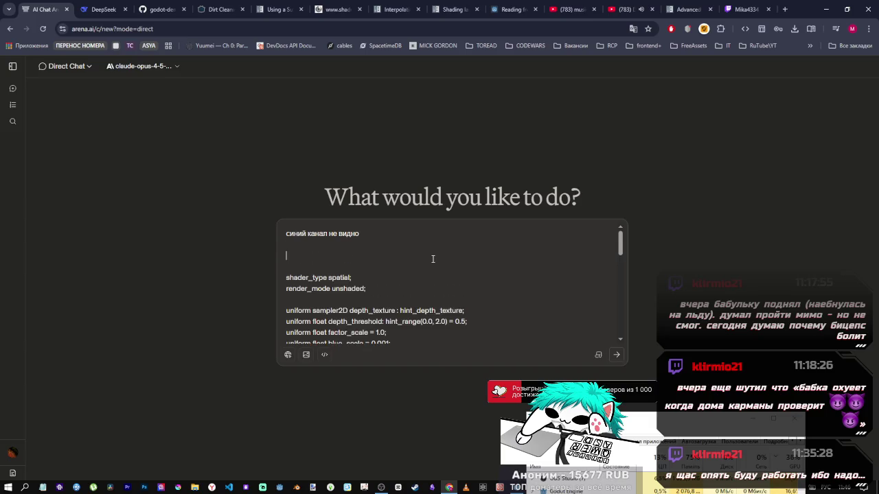
type("пишу не так")
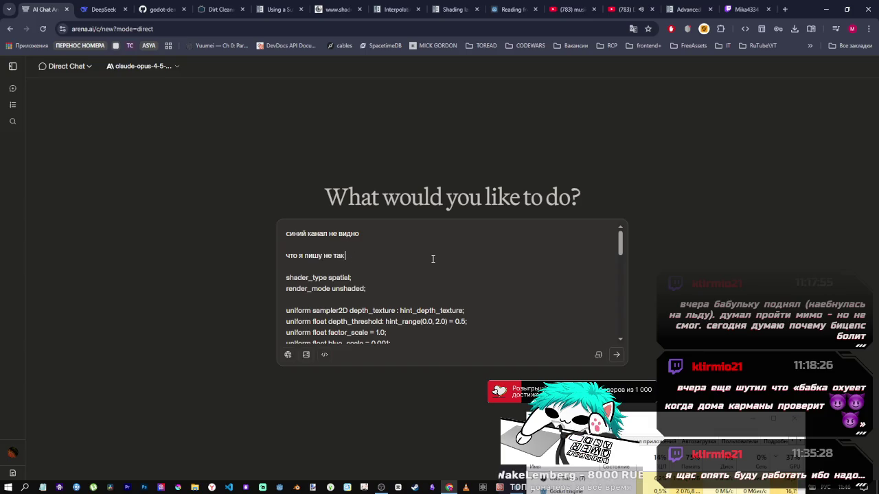
type(" тут?")
key("shift+Return")
key("ctrl+v")
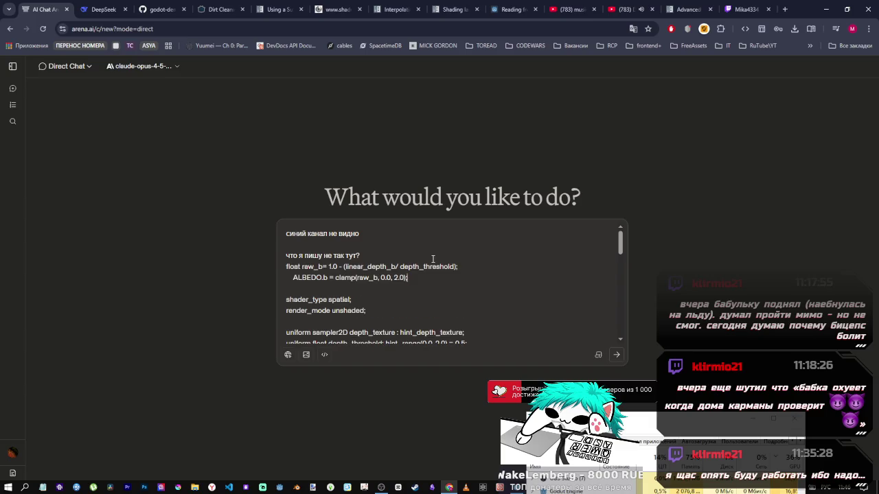
key("shift+Return")
key("shift+Return")
- Add 'для красного канала работатет как н' with the working raw_r lines, then send the message
scroll(432, 259, "down", 10)
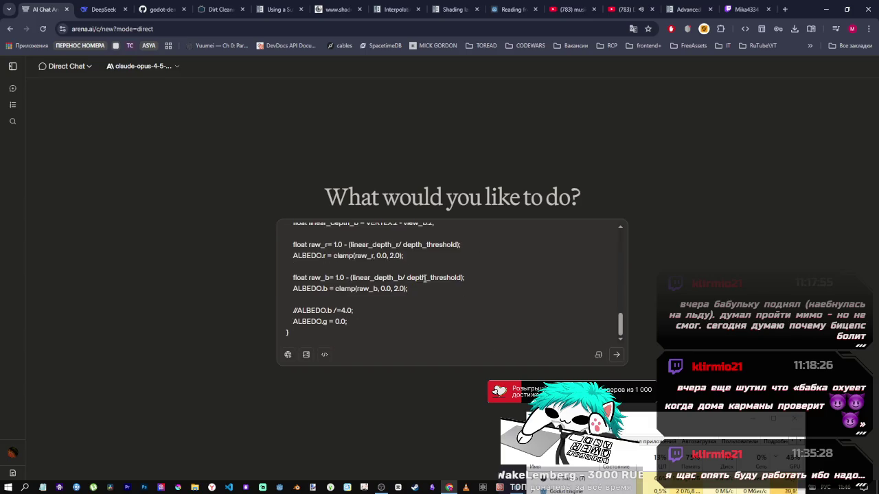
scroll(392, 298, "up", 2)
scroll(393, 297, "down", 1)
left_click_drag(404, 301, 293, 291)
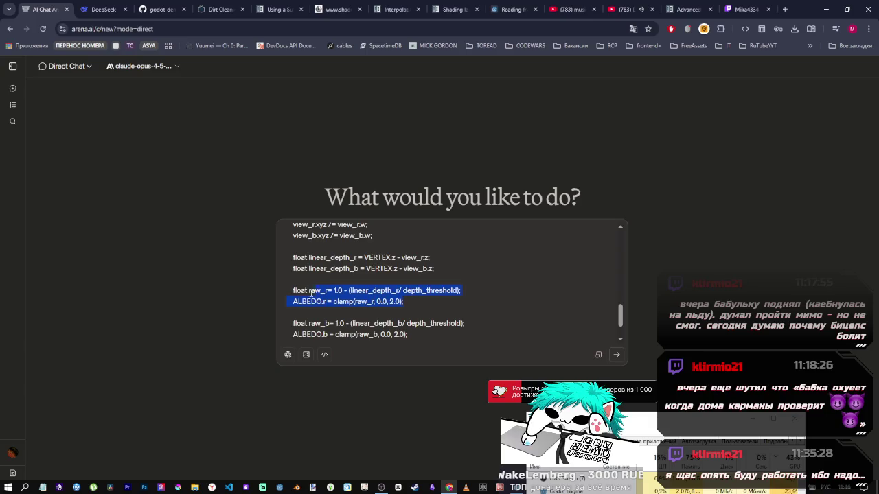
scroll(293, 291, "up", 9)
left_click(411, 293)
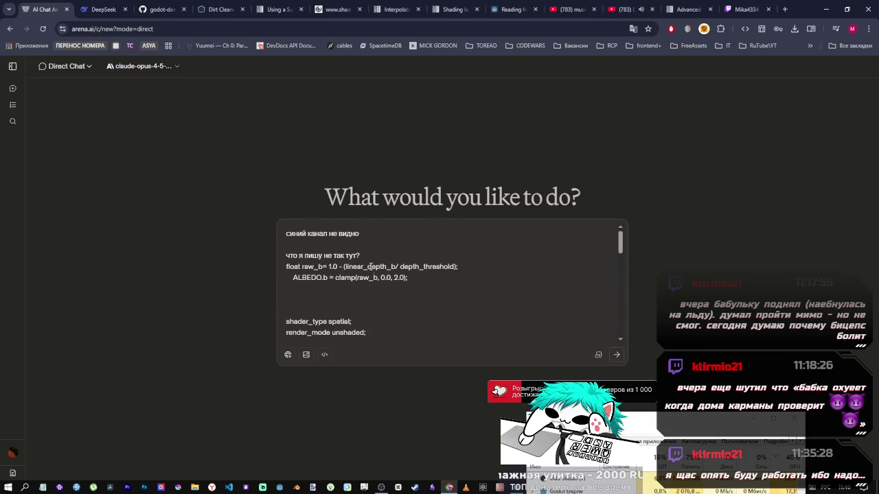
type("для ")
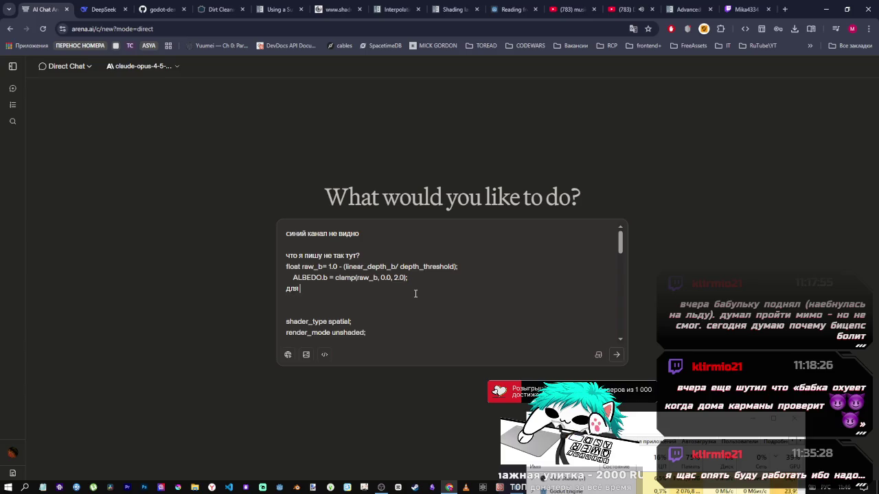
type("красного ка")
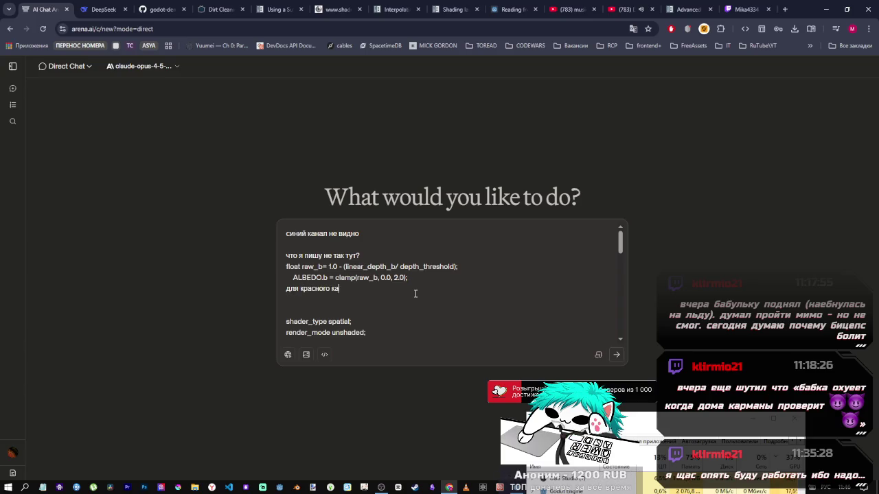
type("нала работатет как надо")
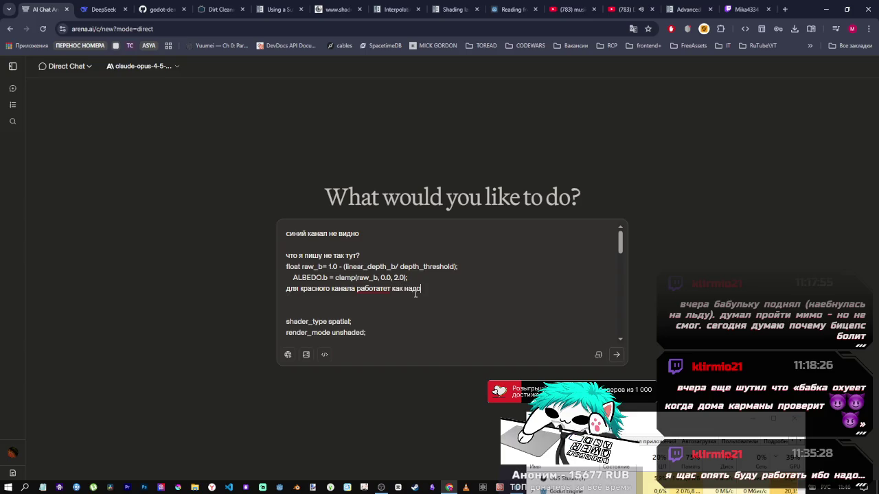
key("shift+Return")
type("float raw_r= 1.0 - (linear_depth_r/ depth_threshold);     ALBEDO.r = clamp(raw_r, 0.0, 2.0);")
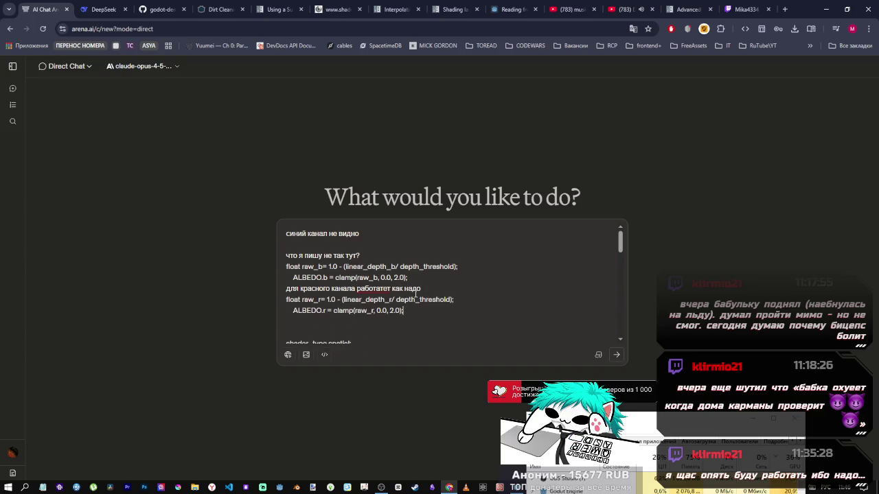
key("Return")
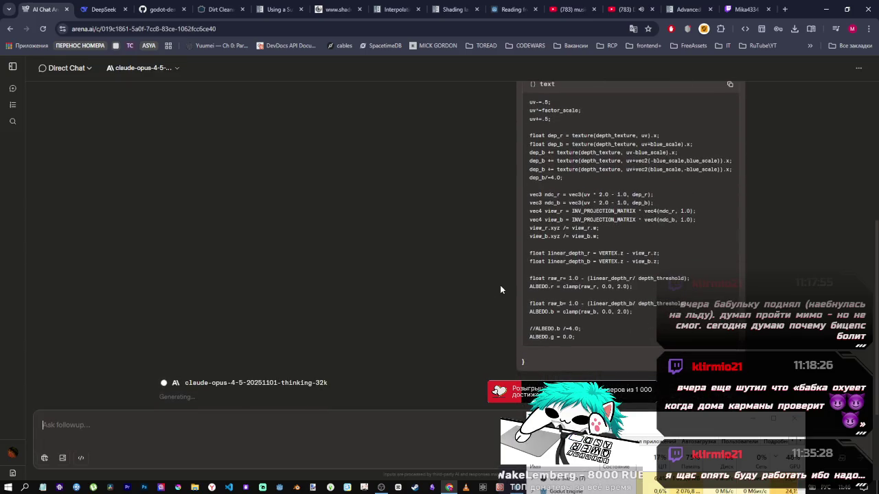
scroll(507, 287, "up", 1)
scroll(506, 285, "down", 1)
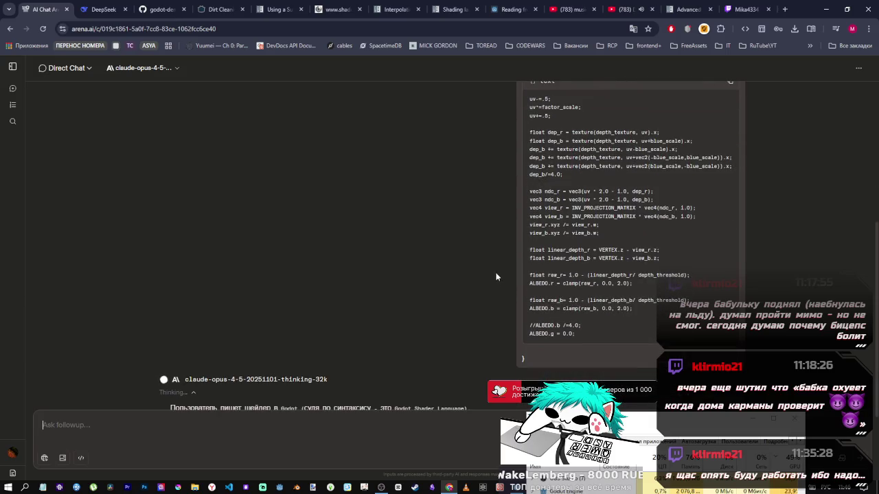
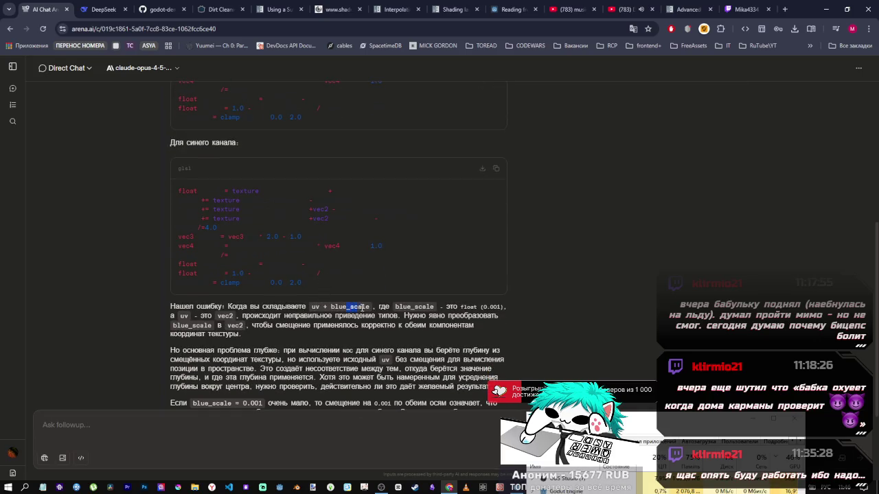
- Highlight the arena.ai explanation that blue_scale is a float and check the Godot shader code
left_click_drag(362, 307, 504, 308)
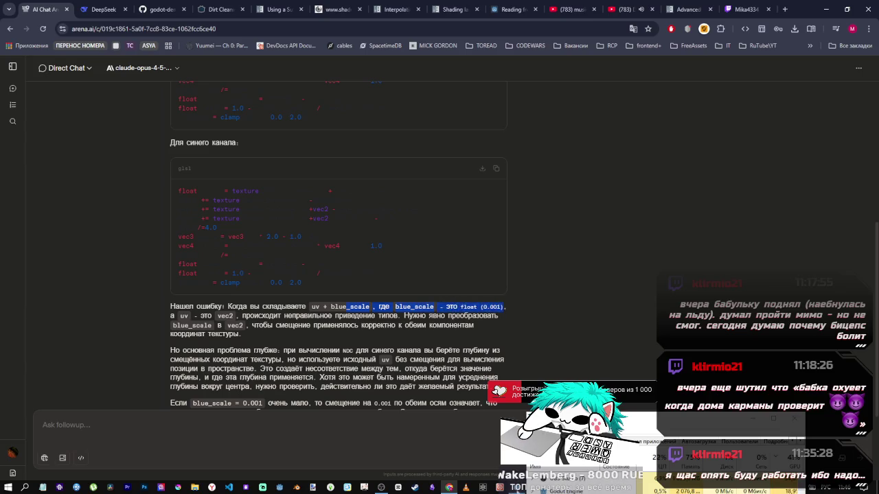
mouse_move(499, 487)
left_click(495, 446)
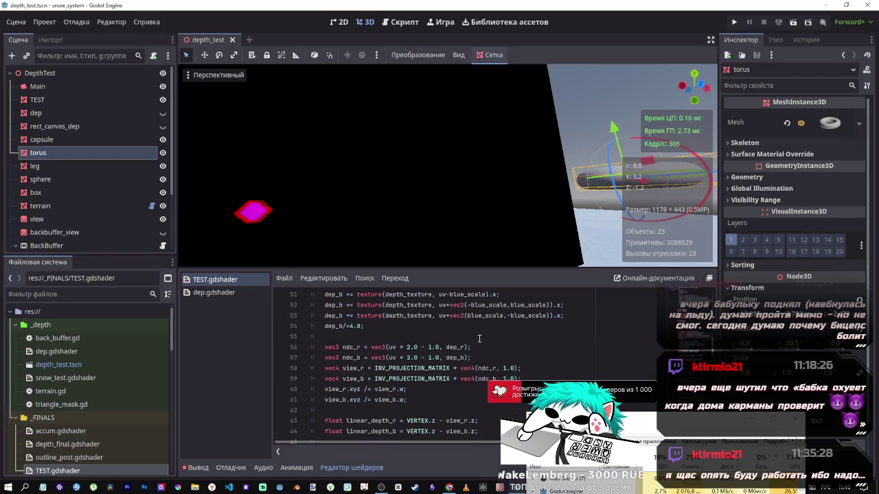
scroll(479, 338, "down", 4)
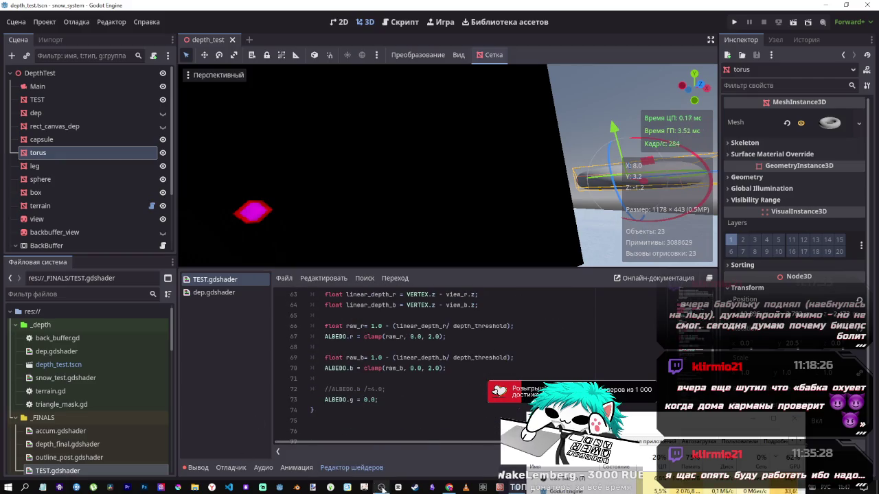
- Compare the arena.ai answer with the shader and select the Variant 1 min-sampling code
left_click(447, 486)
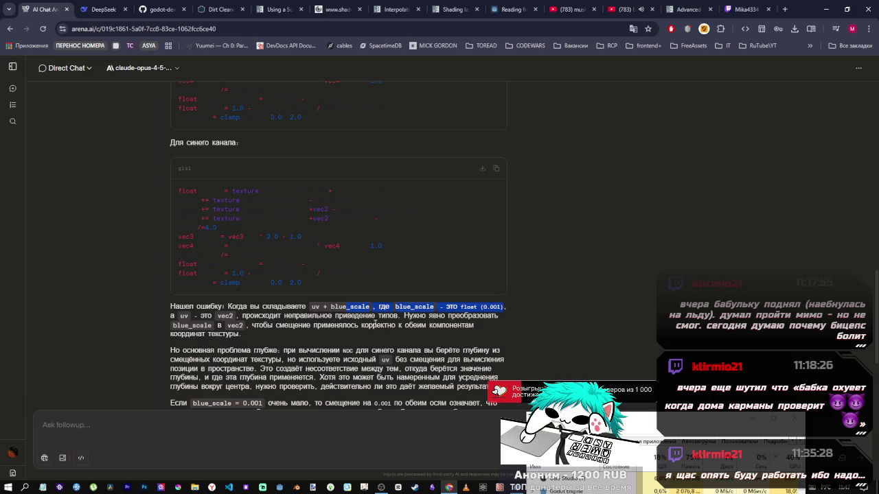
scroll(224, 326, "down", 1)
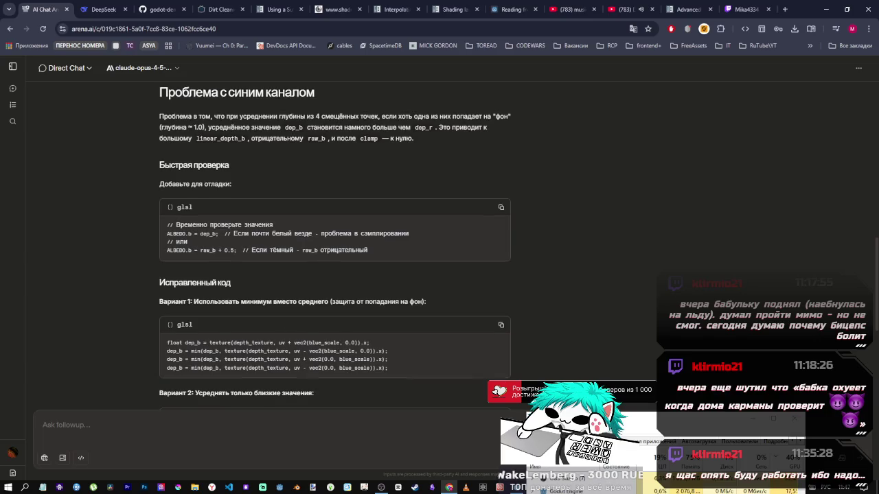
left_click(484, 427)
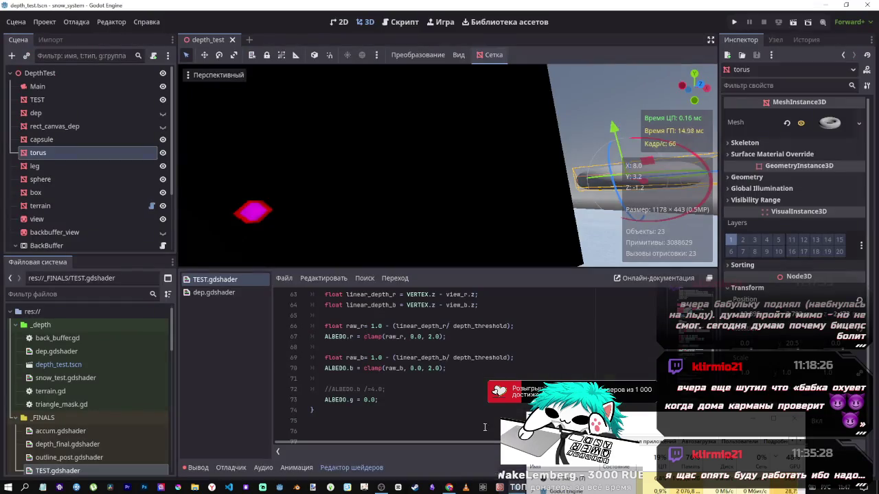
scroll(473, 350, "up", 5)
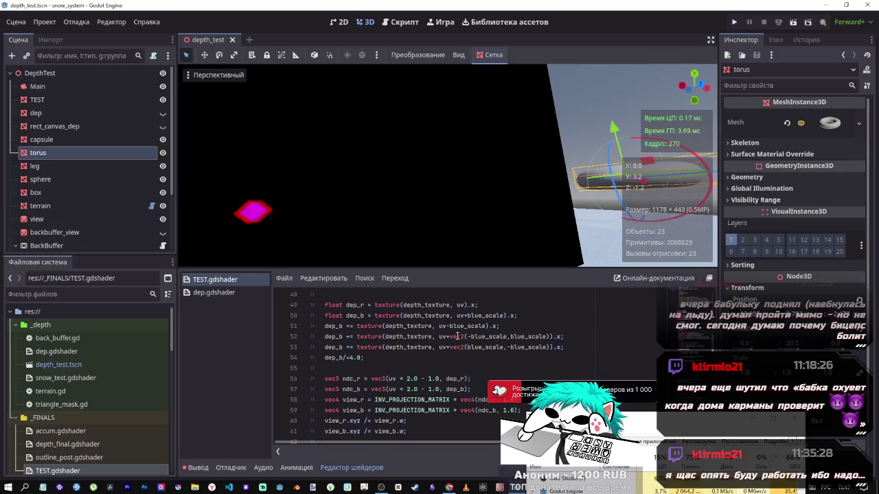
key("alt+Tab")
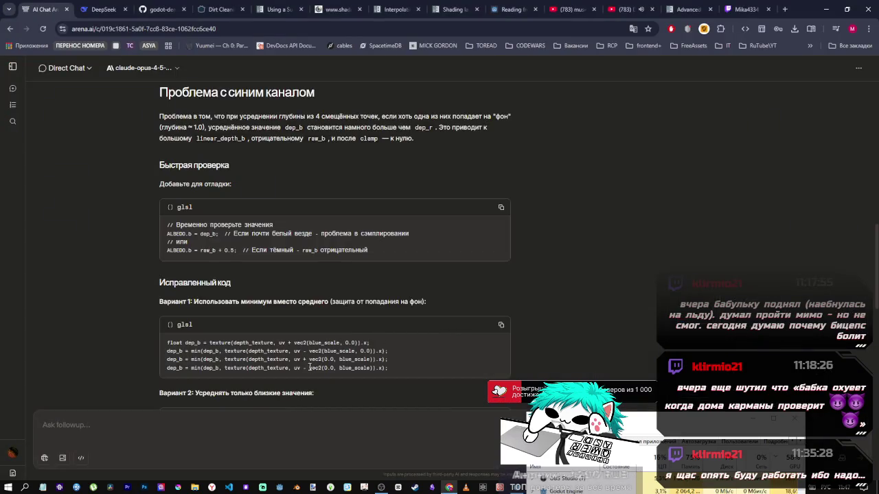
mouse_move(309, 351)
left_mouse_down()
mouse_move(375, 359)
mouse_move(377, 368)
left_mouse_up()
key("alt+Tab")
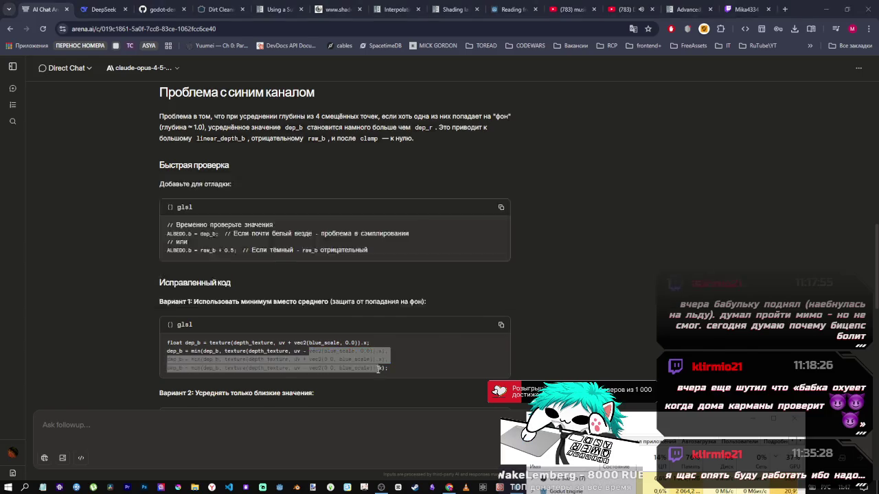
scroll(554, 346, "up", 1)
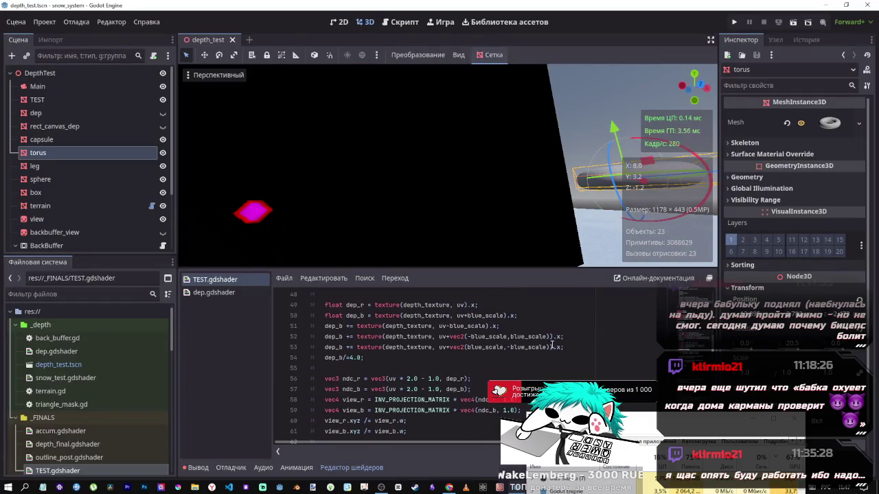
- Remove the .x swizzles on lines 51–53 with multiple carets and comment out dep_b/=4.0
left_click(492, 328)
key("Down")
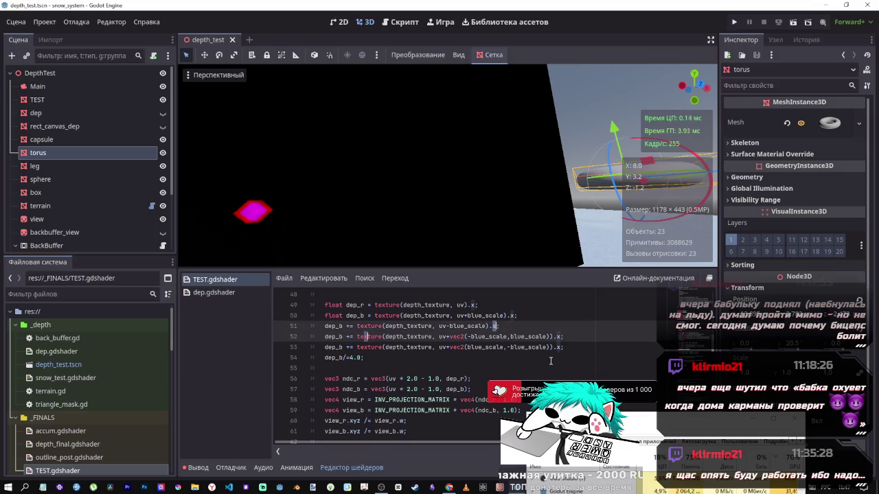
left_click(546, 329)
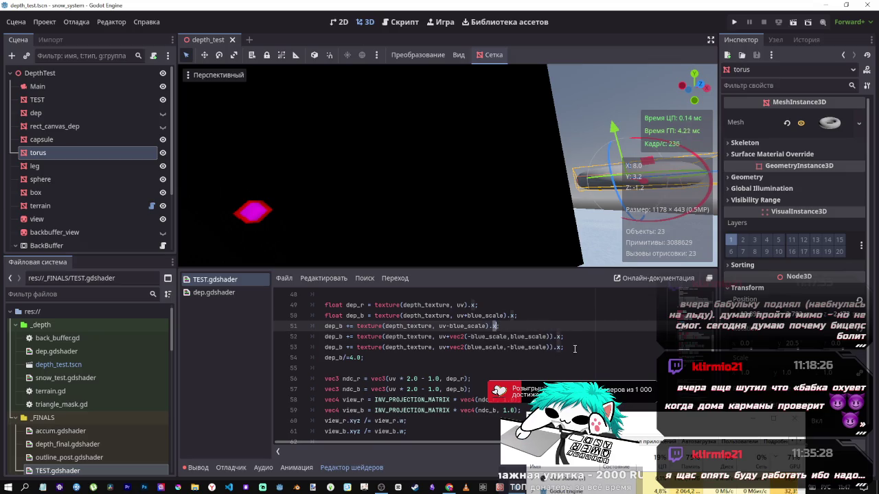
key("Down")
key("Down")
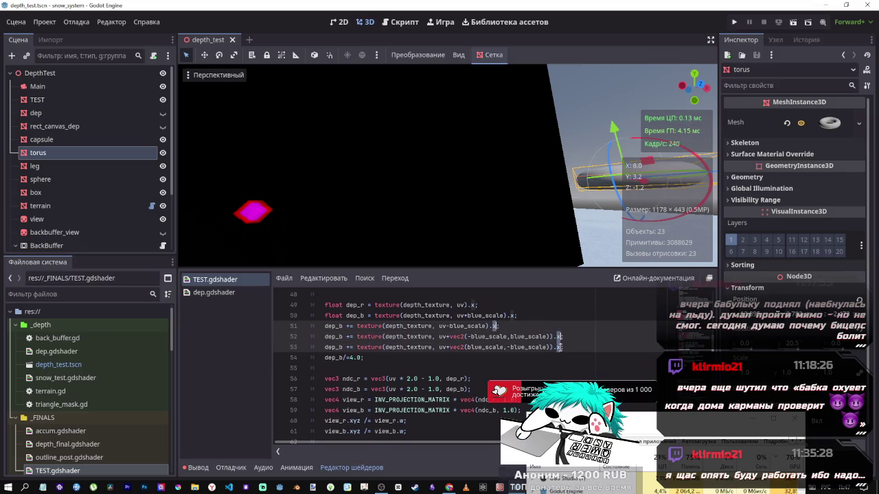
key("BackSpace")
type("y")
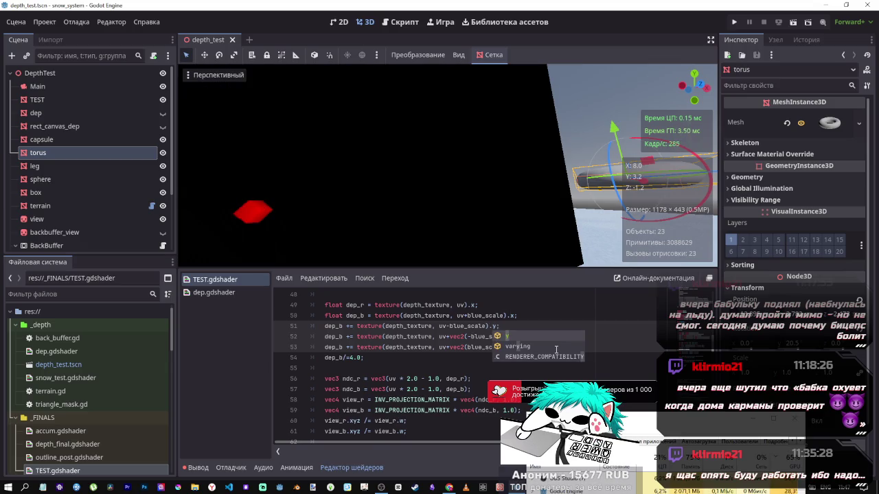
left_click(384, 358)
key("ctrl+k")
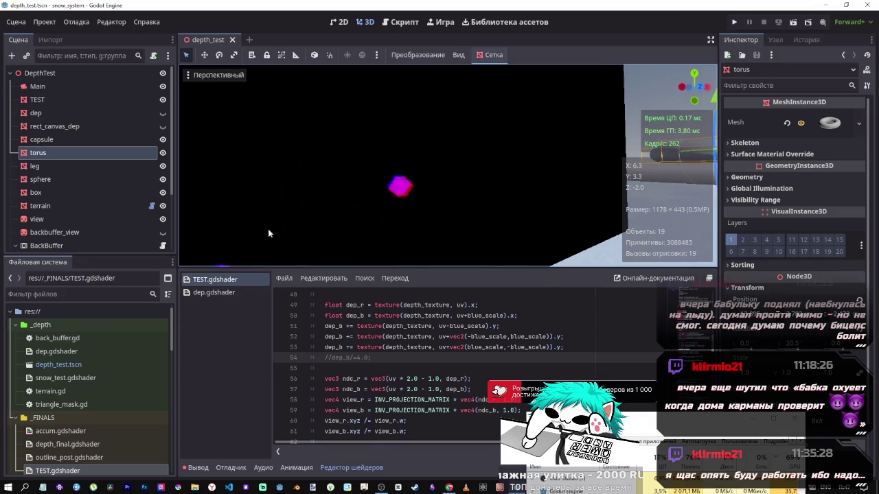
- Make lines 51–53 read the .b channel, add line 50's missing semicolon, and save
left_click(514, 316)
type("y")
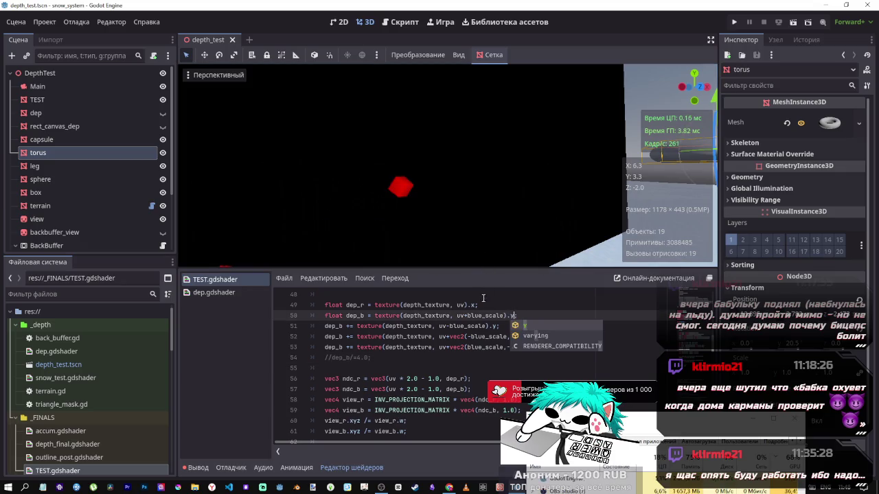
left_click(467, 327)
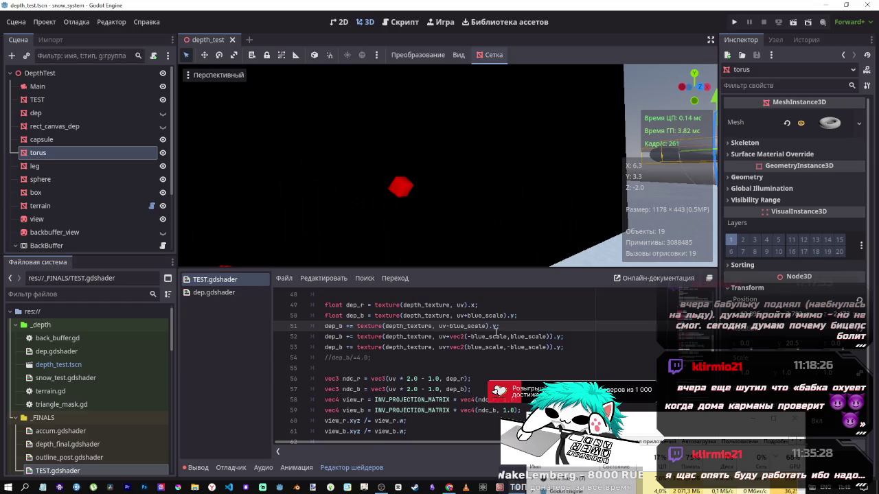
left_click(511, 316)
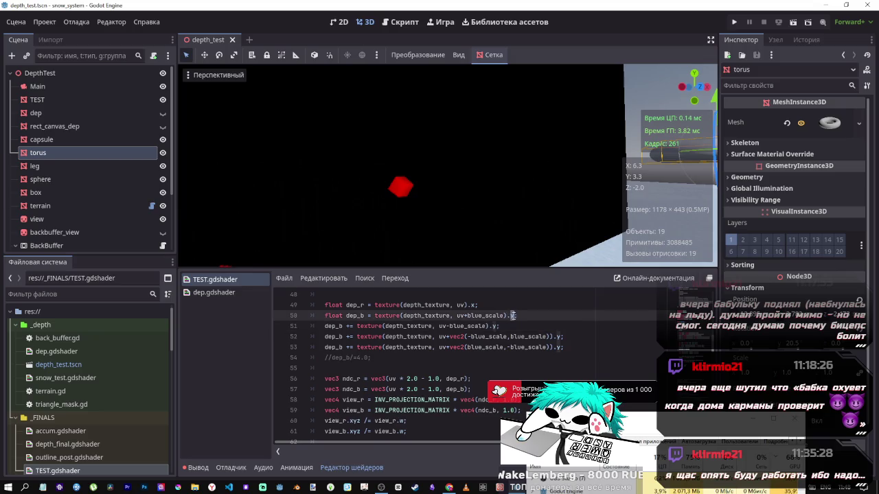
key("ctrl+d")
key("ctrl+d")
key("ctrl+d")
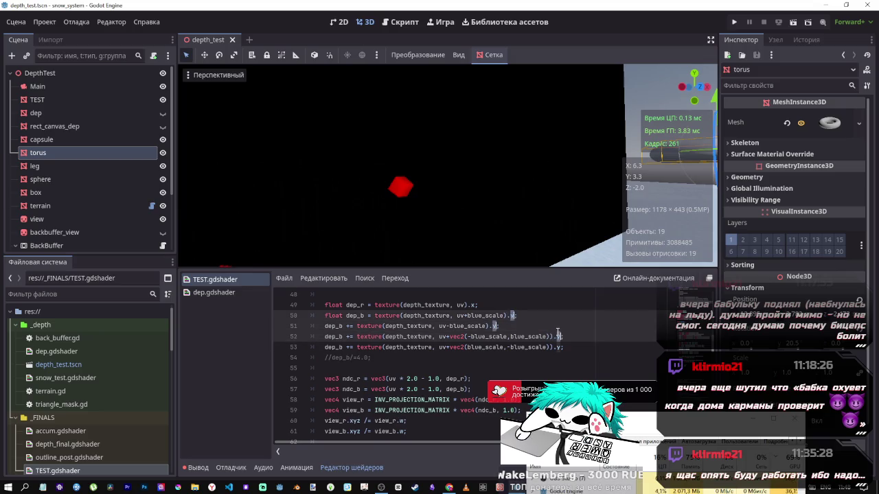
type("b")
key("ctrl+s")
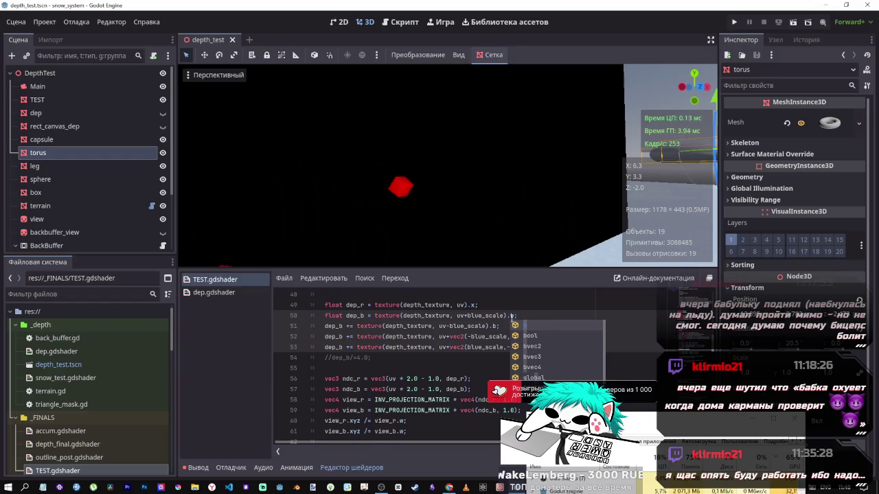
key("Escape")
left_click(494, 326)
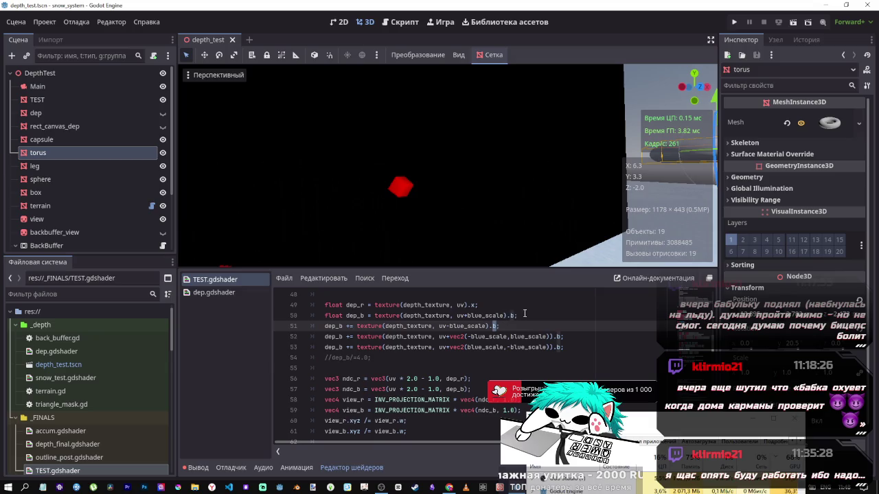
left_click(515, 316)
type(";")
key("ctrl+s")
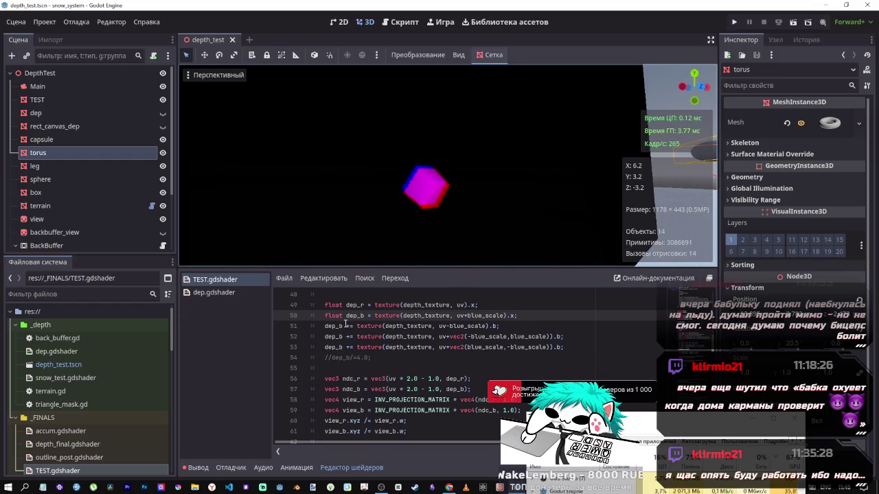
- Turn lines 51–53 into float declarations, naming line 51's sample dep_b1
left_click(348, 326)
type("1")
key("Delete")
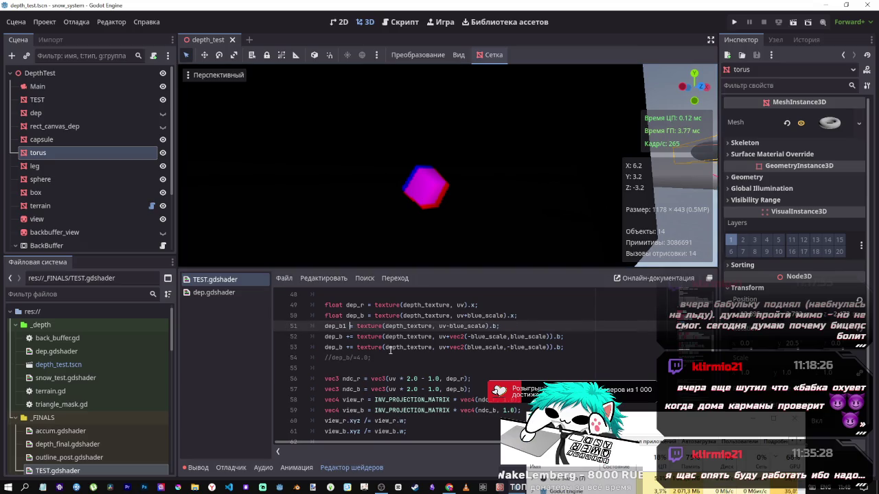
key("ctrl+s")
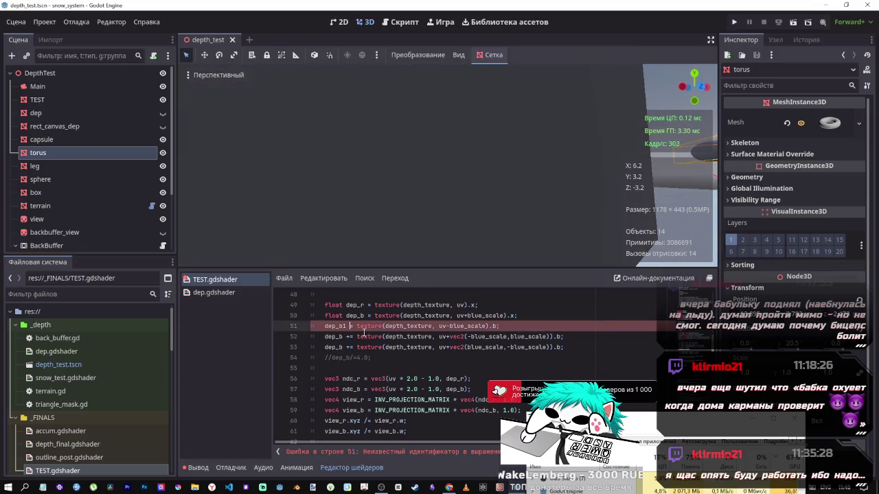
left_click_drag(346, 316, 324, 315)
key("ctrl+c")
left_click(329, 327)
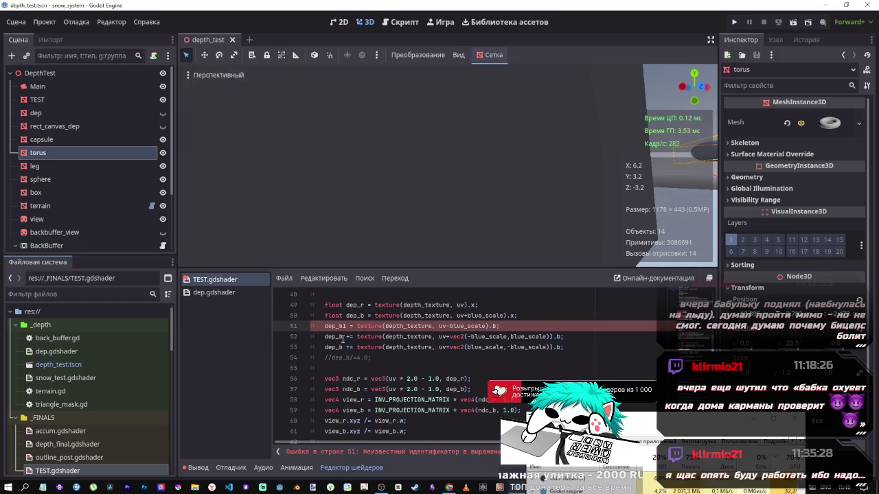
key("ctrl+v")
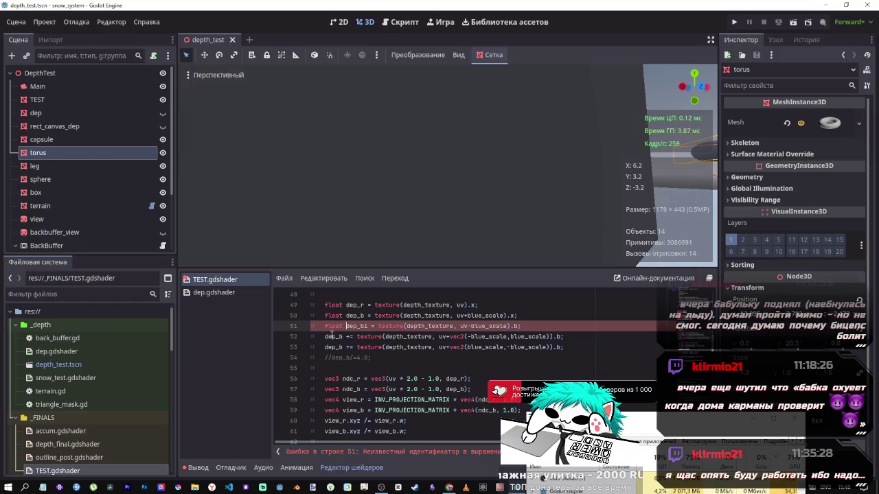
left_click(325, 336)
key("ctrl+v")
left_click(325, 347)
key("ctrl+v")
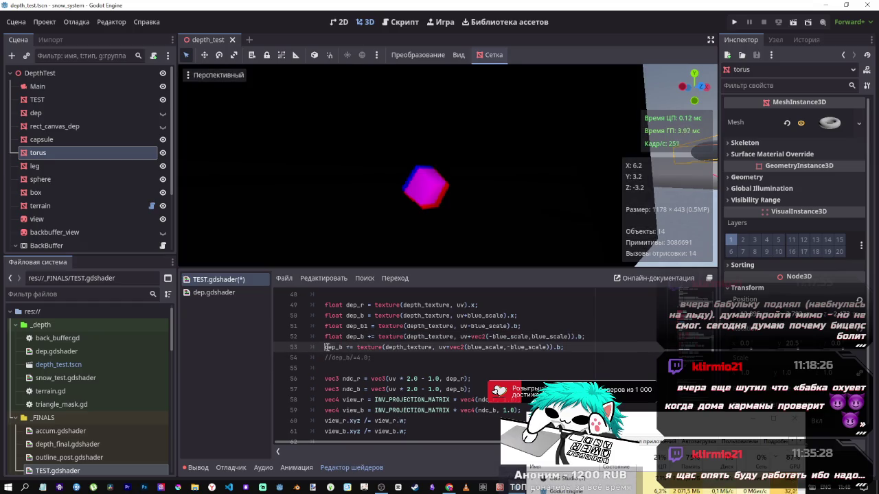
type("float")
- Tidy the dep_b1 declaration and switch the trailing channels on lines 51–53 to x
left_click(369, 326)
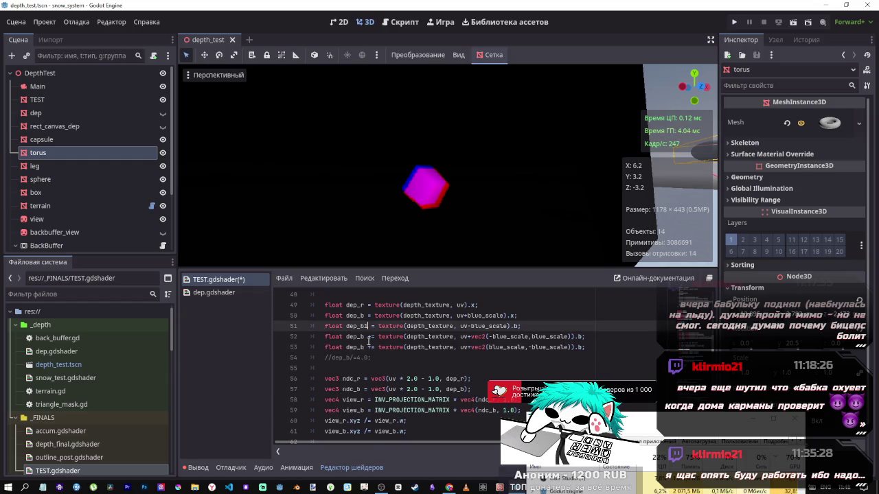
key("Right")
type("+")
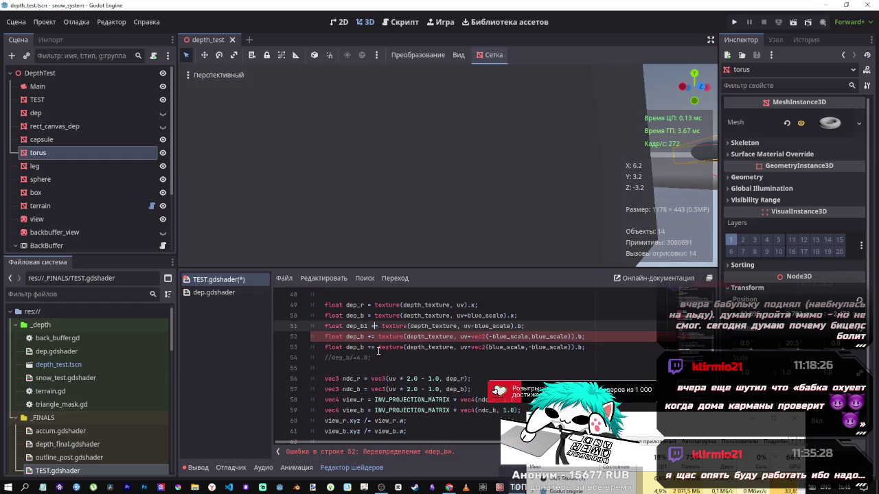
key("Delete")
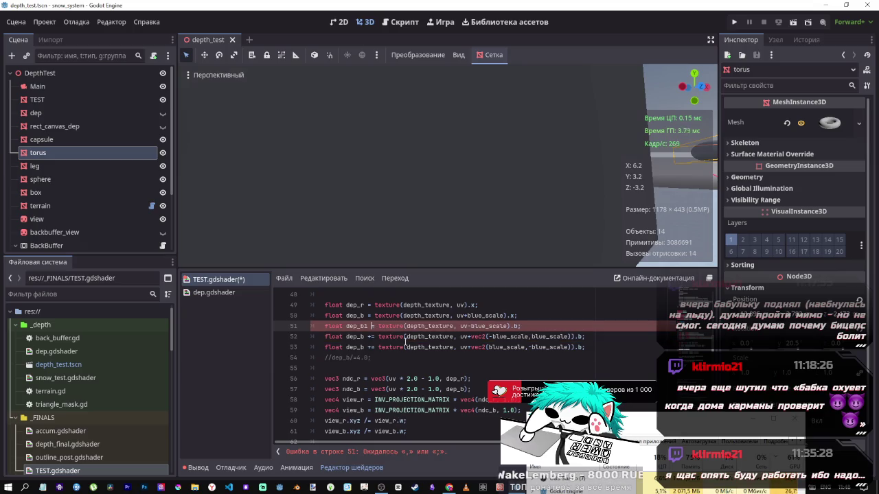
left_click(515, 326)
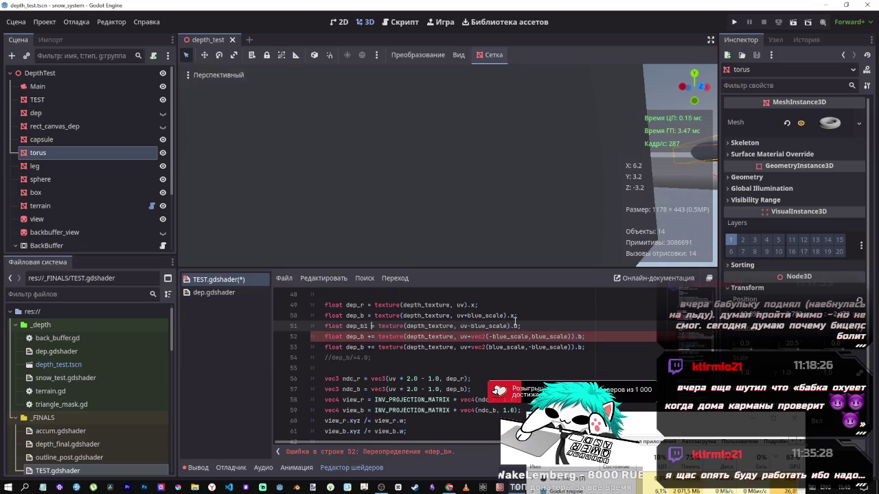
left_click(517, 327)
type("x")
double_click(581, 336)
type("x")
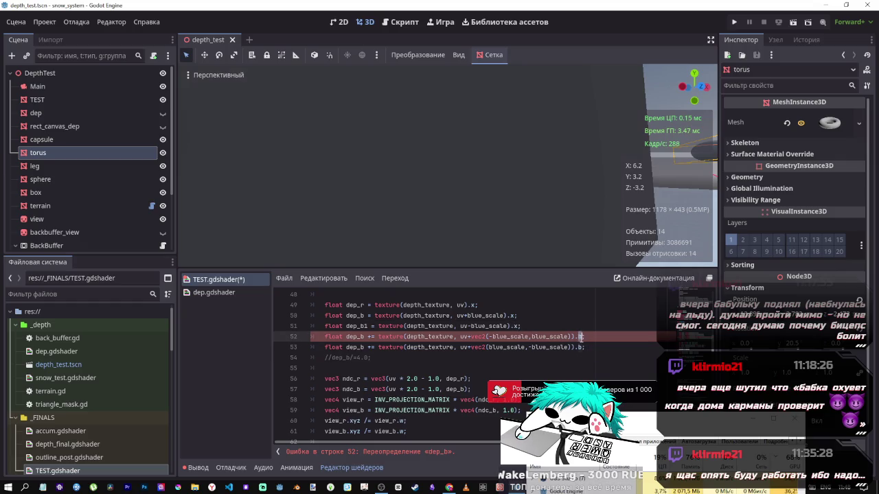
double_click(581, 346)
type("x")
- Rename the line 52 and 53 variables to dep_b2 and dep_b3 and save
left_click(424, 336)
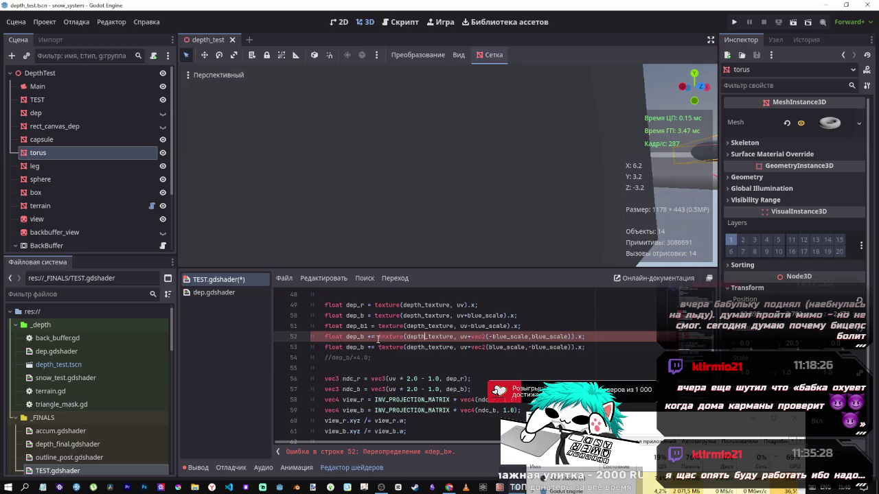
double_click(369, 337)
key("Left")
key("BackSpace")
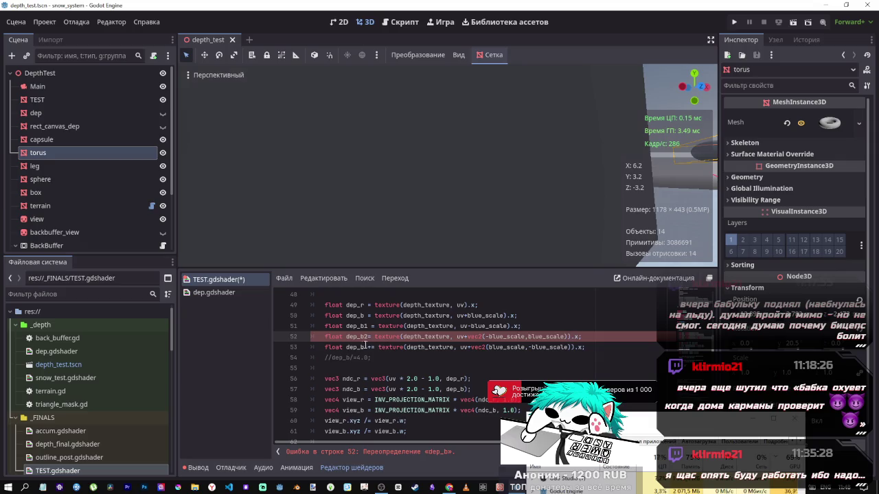
type("2")
left_click(369, 347)
type("2")
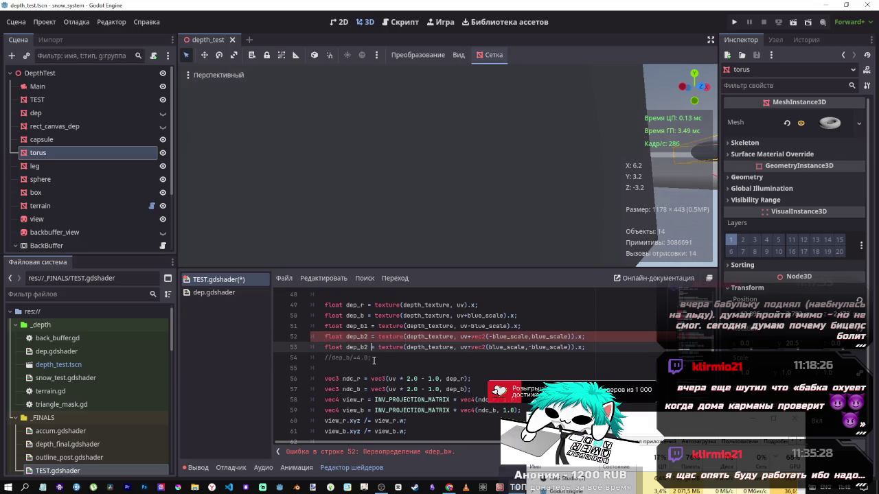
key("ctrl+s")
key("ctrl+s")
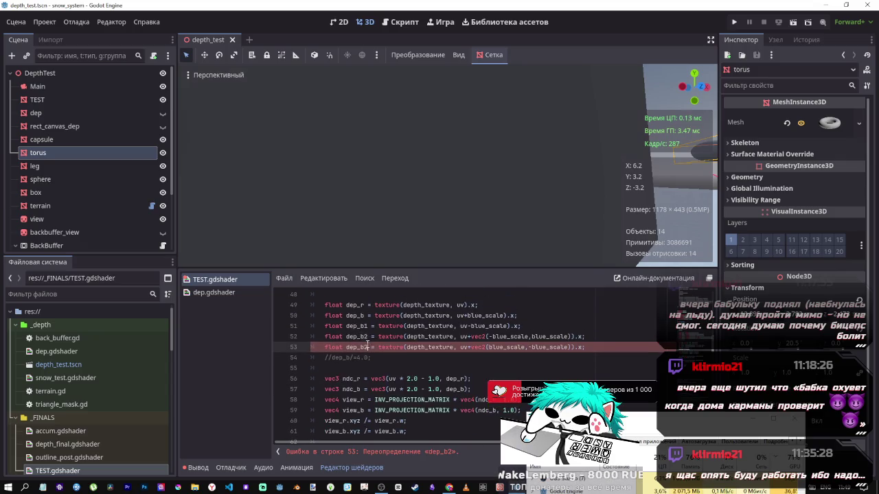
key("BackSpace")
type("3")
left_click(363, 315)
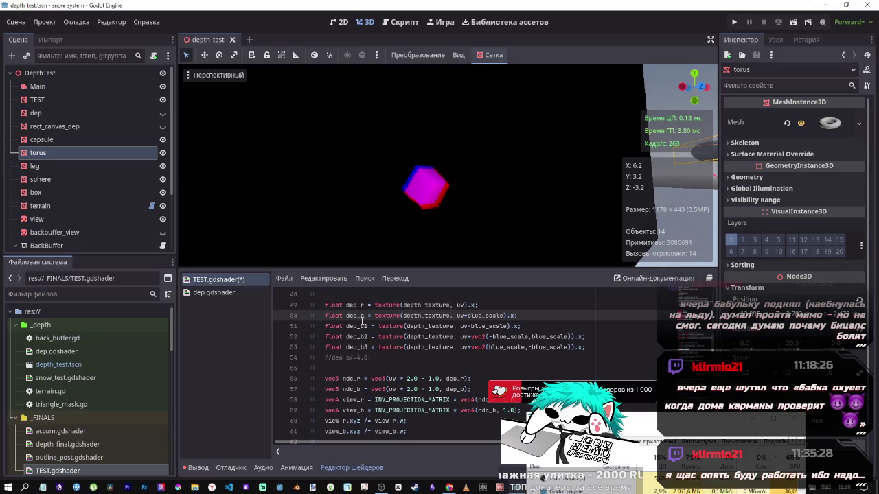
- Uncomment line 54 and type the sum (dep_b+dep_b1+dep_b1+dep_b1) into it
double_click(357, 316)
left_click(374, 359)
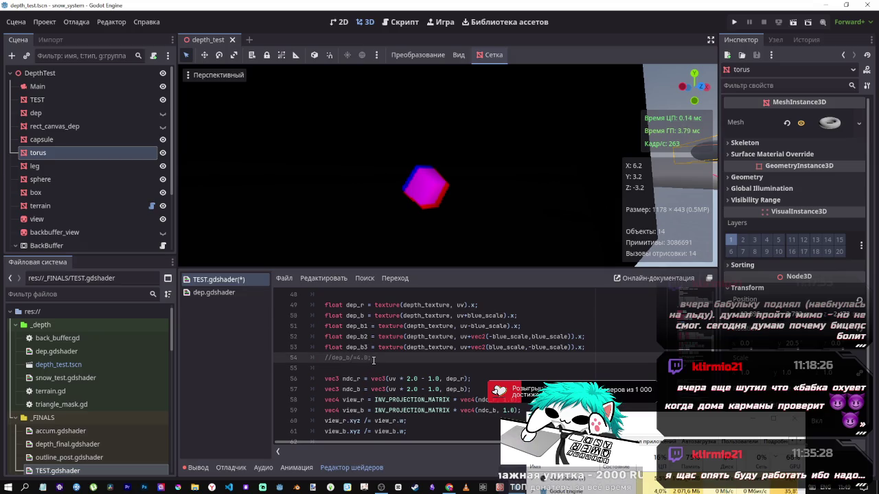
left_click_drag(369, 358, 355, 358)
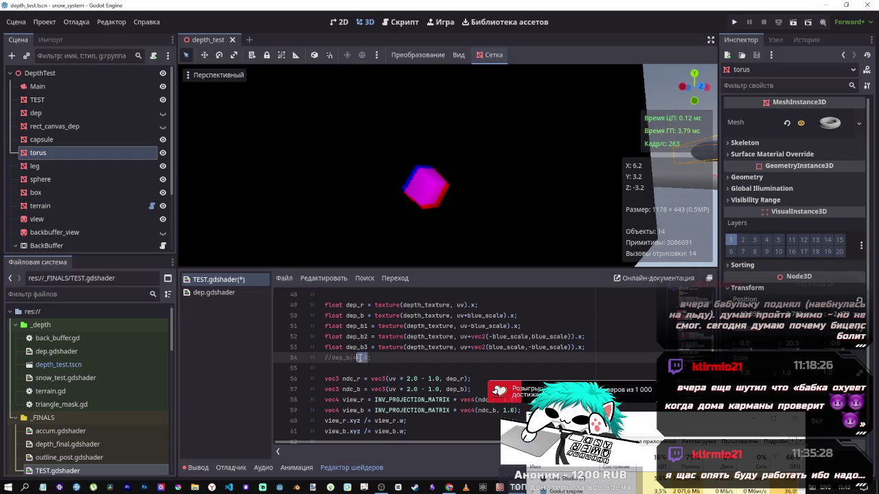
left_click(359, 358)
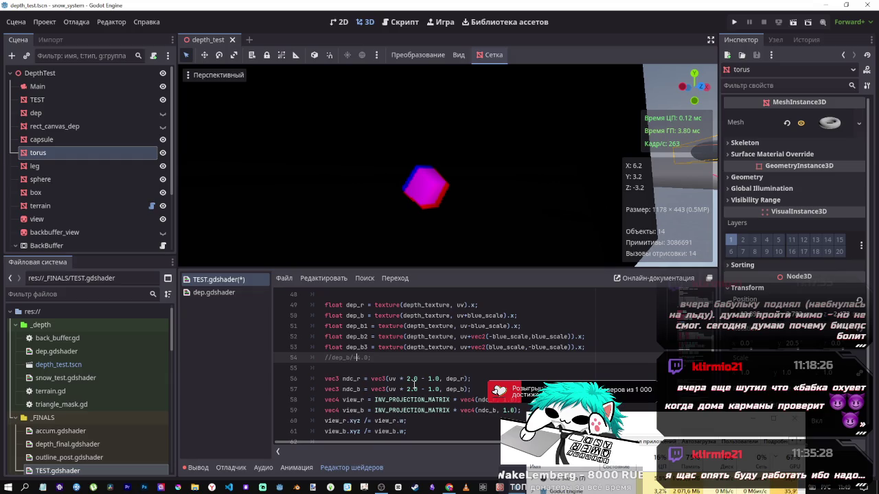
key("ctrl+k")
type("(")
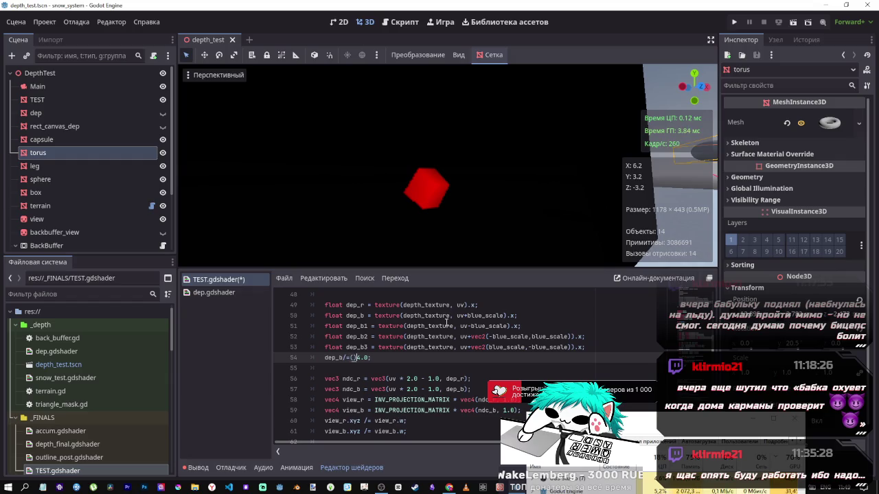
type("dep_b")
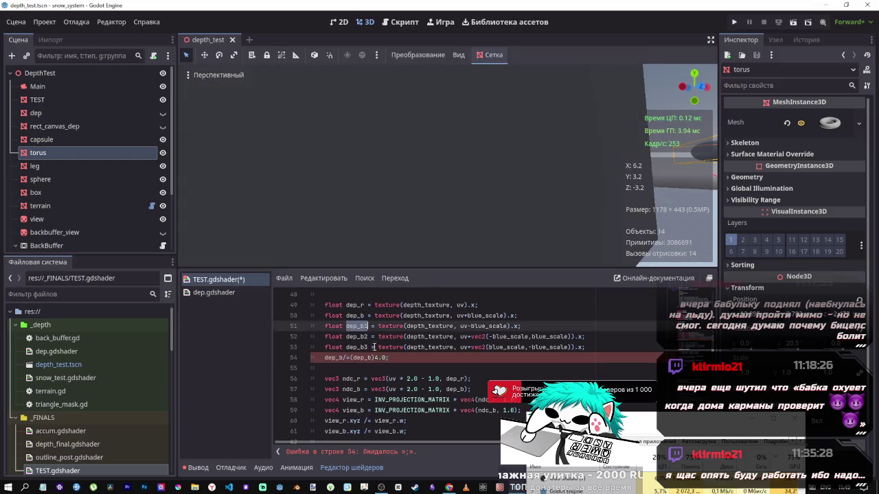
type("+dep_b1")
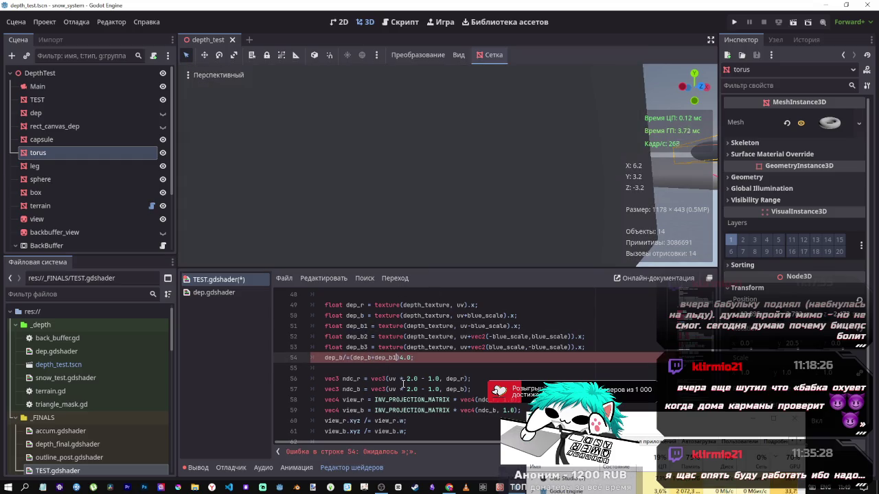
type("+dep_b1")
type("+dep_b1")
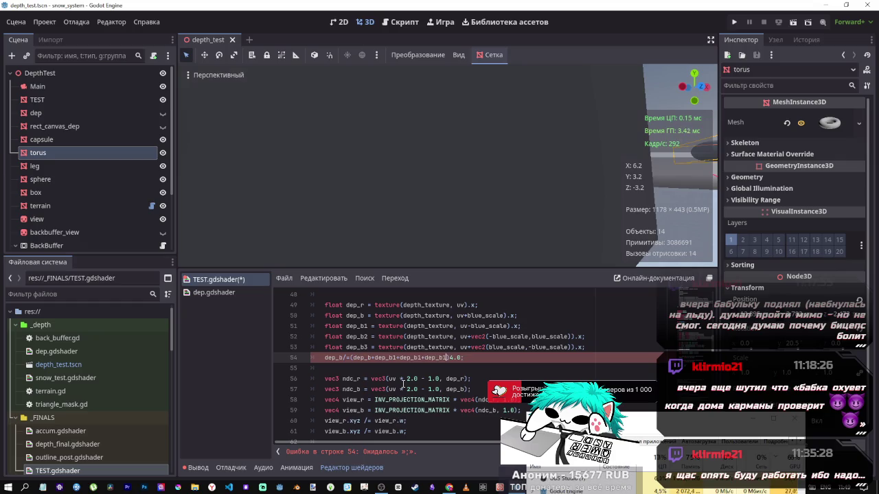
- Correct the repeated dep_b1 terms to dep_b2 and dep_b3 and save
left_click(395, 360)
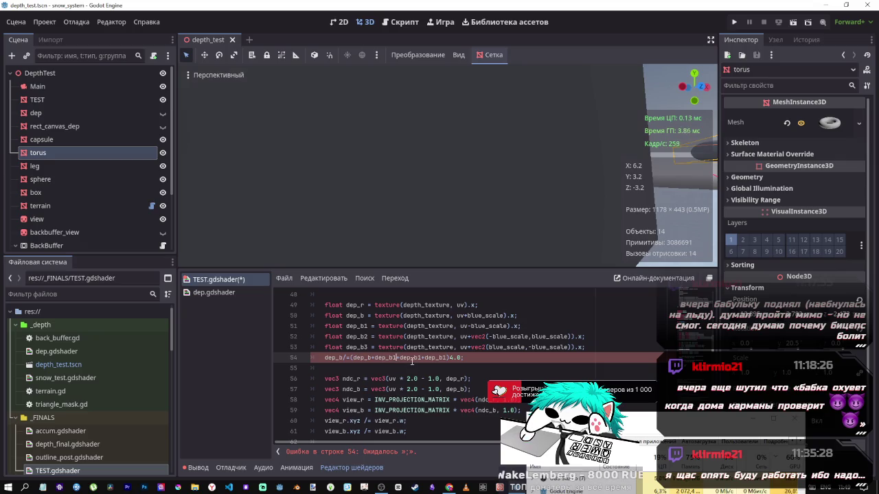
left_click(421, 358)
key("BackSpace")
type("2")
left_click(449, 358)
key("BackSpace")
type("3")
key("ctrl+s")
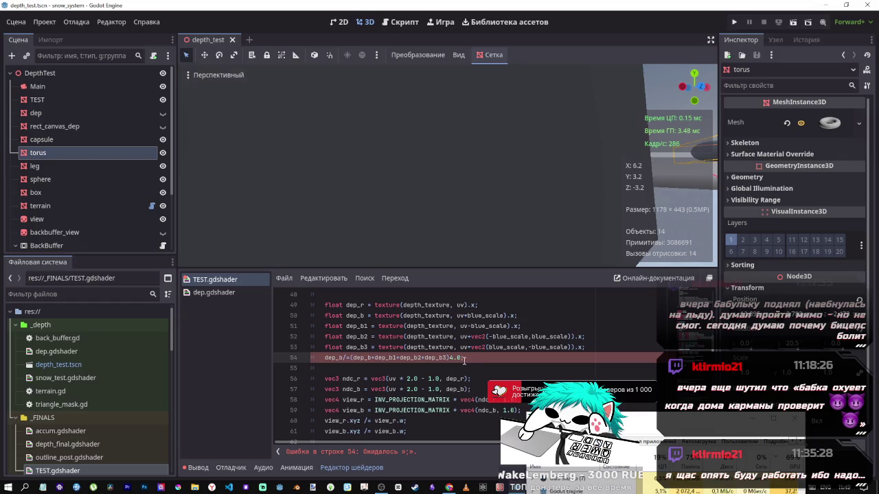
- Fix the parentheses and operators so line 54 reads dep_b+=(dep_b+dep_b1+dep_b2+dep_b3)/4.0; and save
type("/")
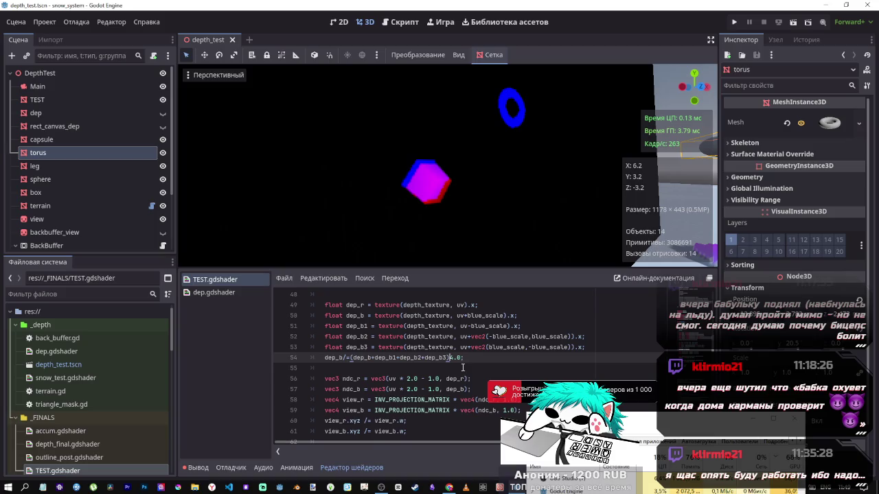
type("*")
left_click(479, 336)
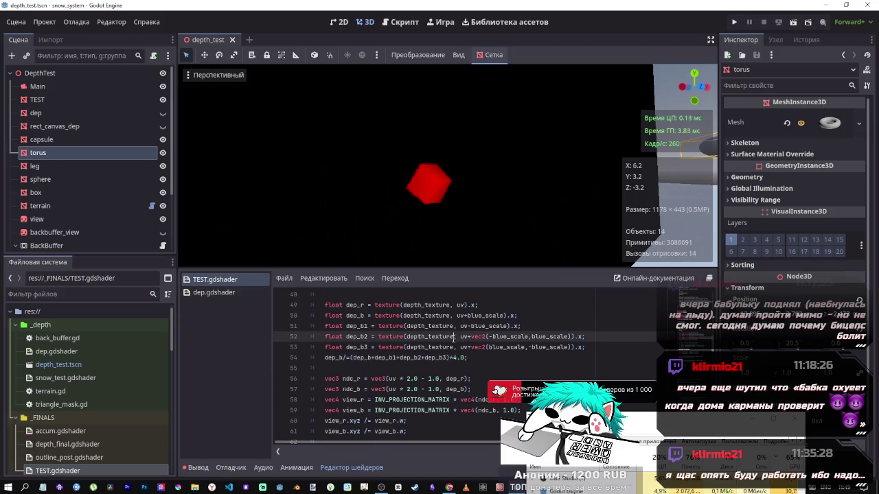
double_click(452, 357)
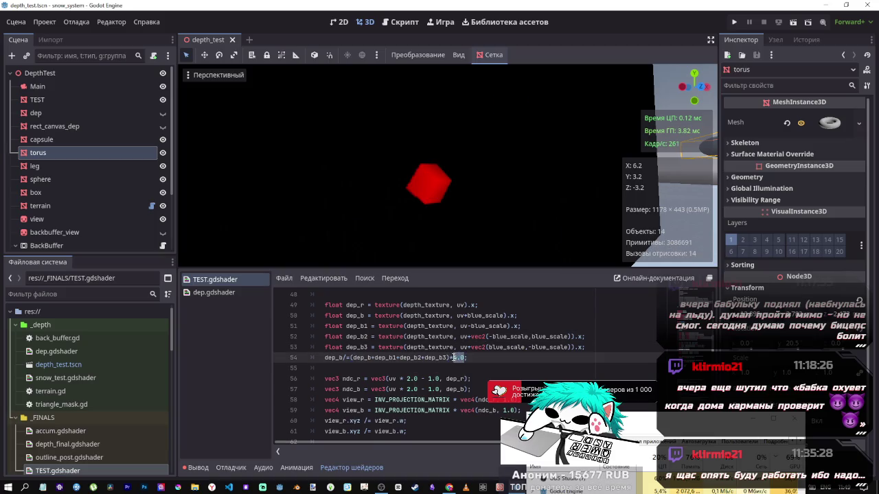
left_click(349, 357)
left_click(446, 357)
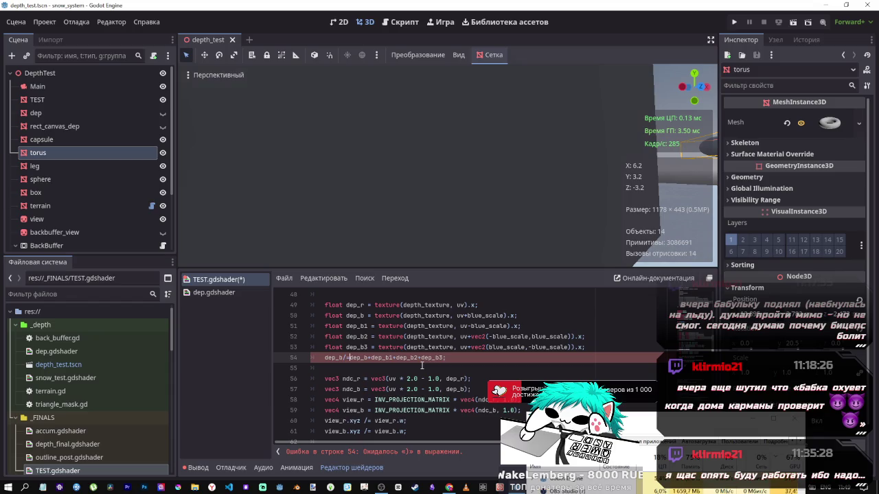
type(")")
key("BackSpace")
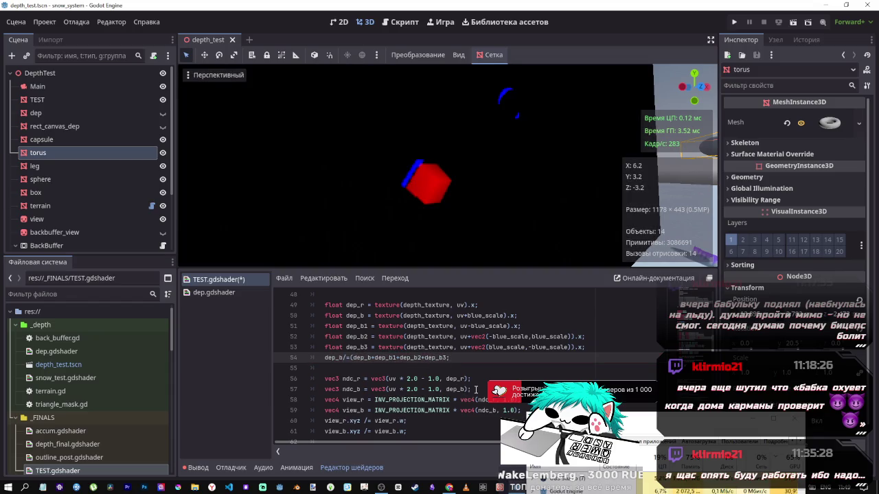
type(")")
left_click(348, 357)
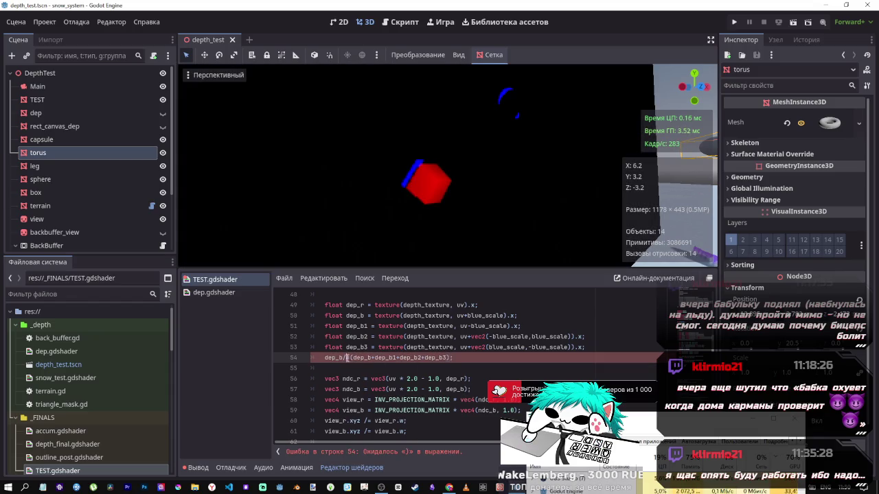
key("BackSpace")
type("+")
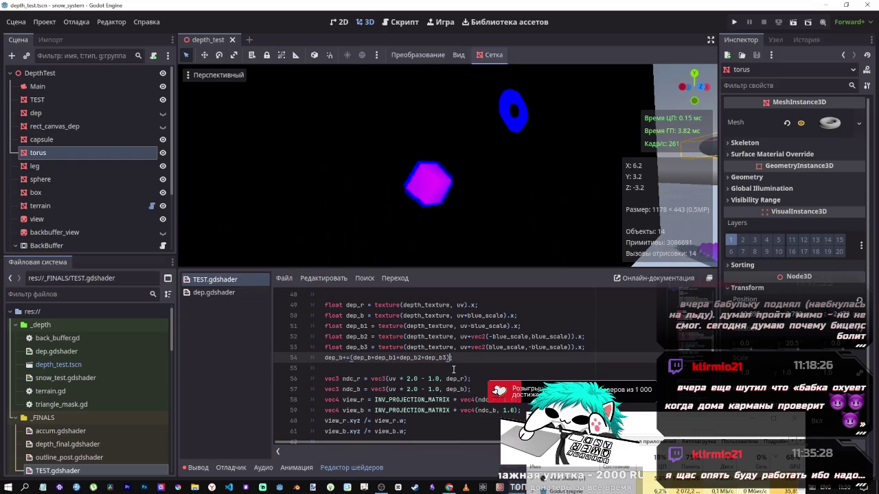
type("/4.")
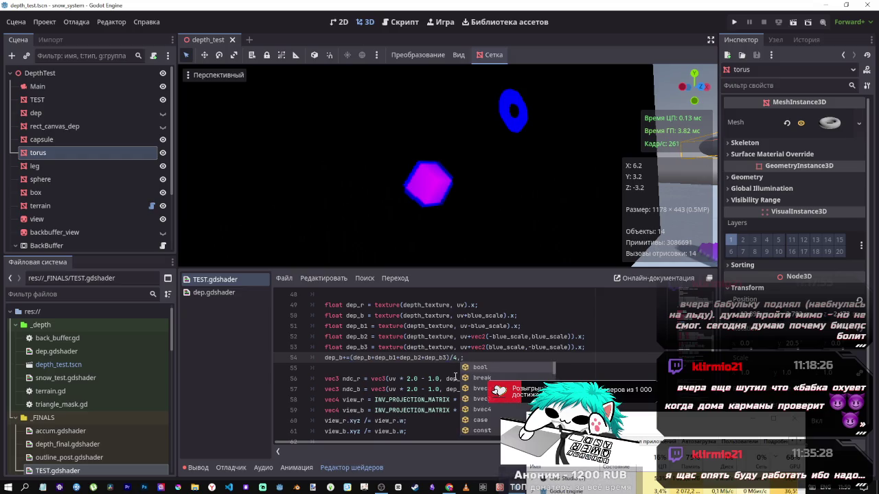
type("0")
key("ctrl+s")
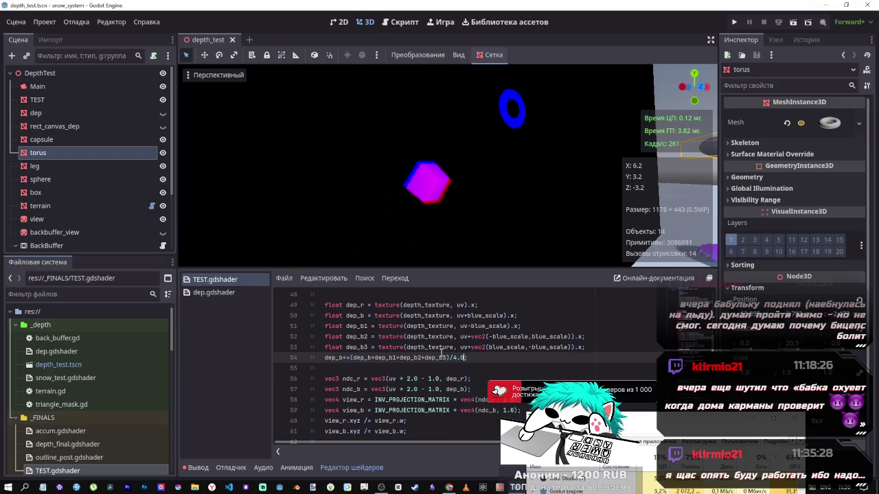
scroll(451, 207, "up", 5)
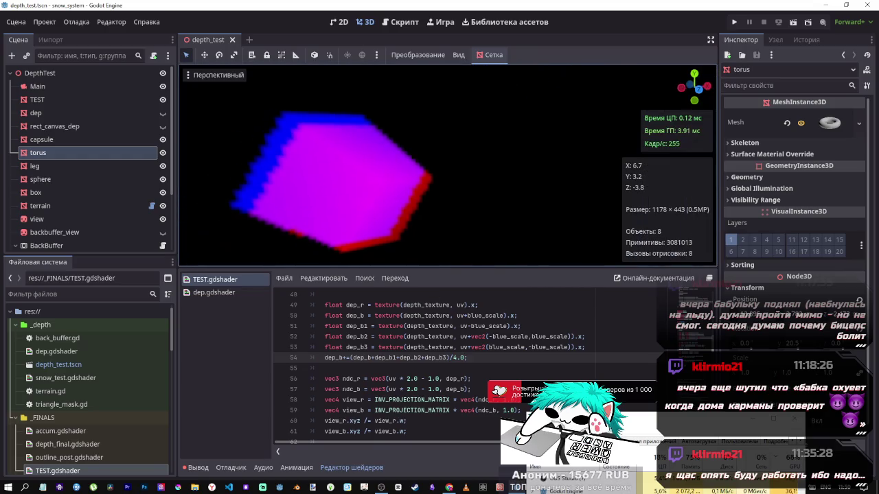
- Drop the /4.0 divisor and opening parenthesis from line 54 and save
mouse_move(451, 164)
left_mouse_down()
mouse_move(419, 161)
mouse_move(426, 340)
left_mouse_up()
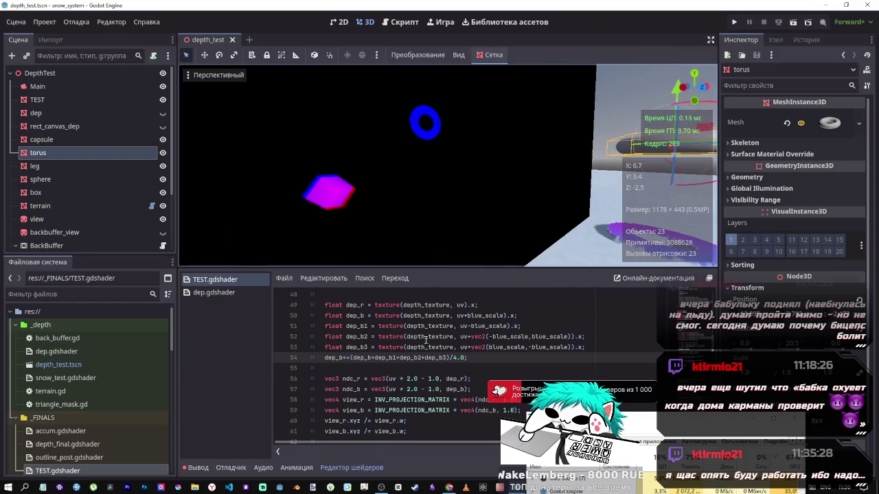
left_click_drag(465, 360, 451, 358)
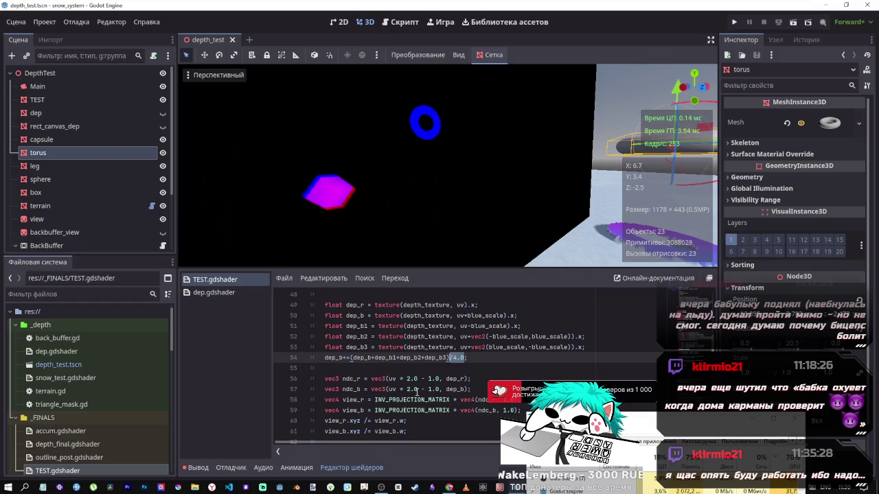
key("BackSpace")
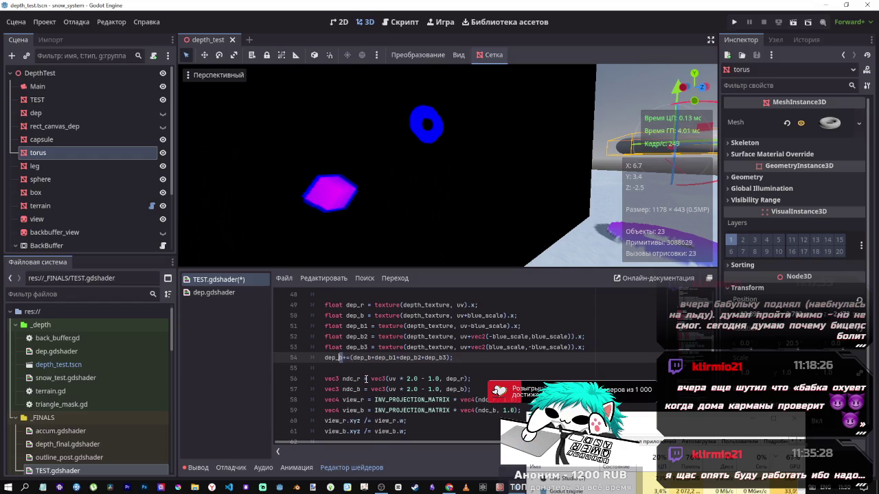
type("lue")
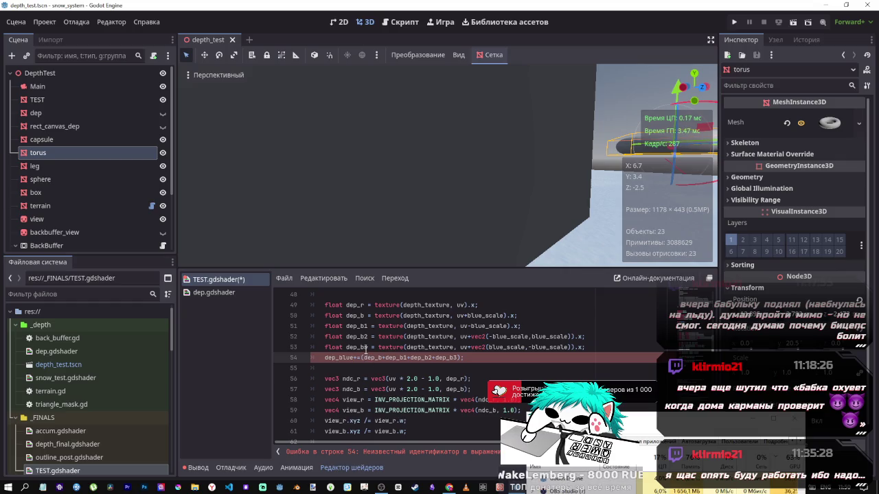
type("+")
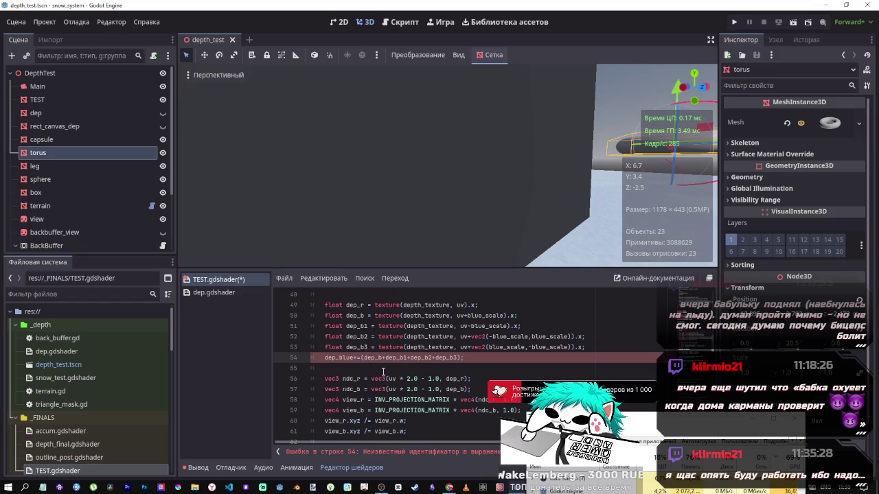
key("Delete")
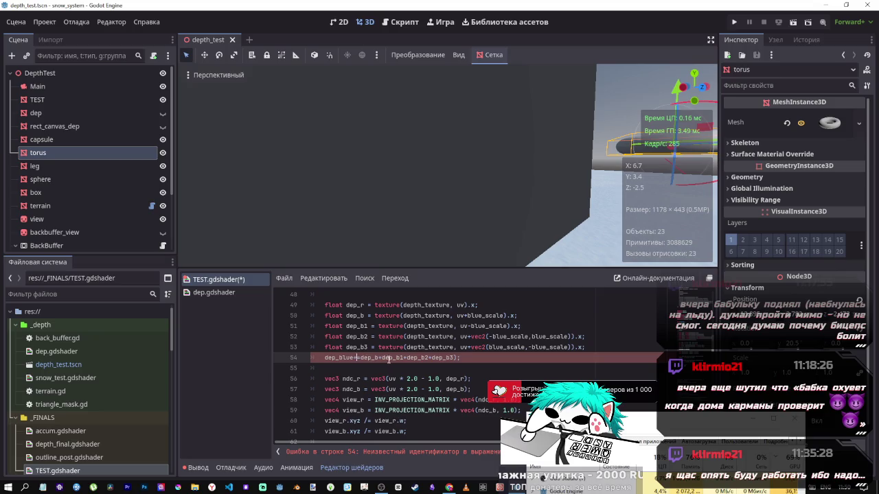
key("BackSpace")
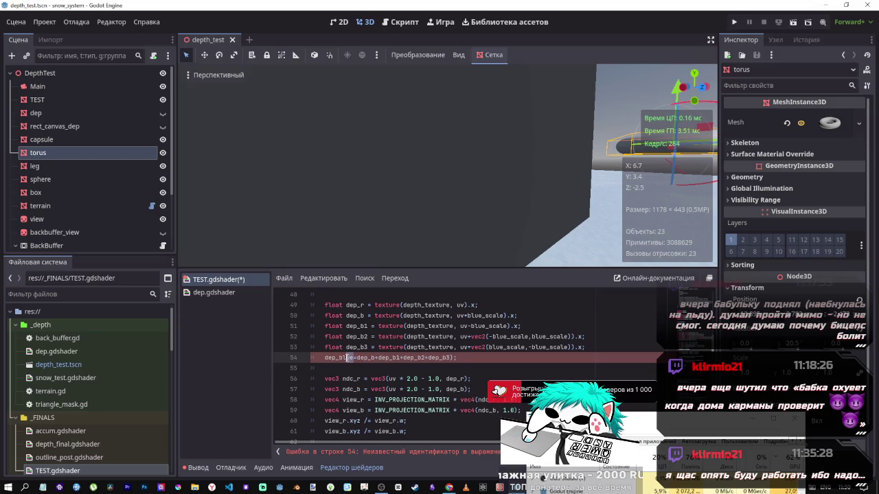
key("BackSpace")
key("BackSpace")
key("BackSpace")
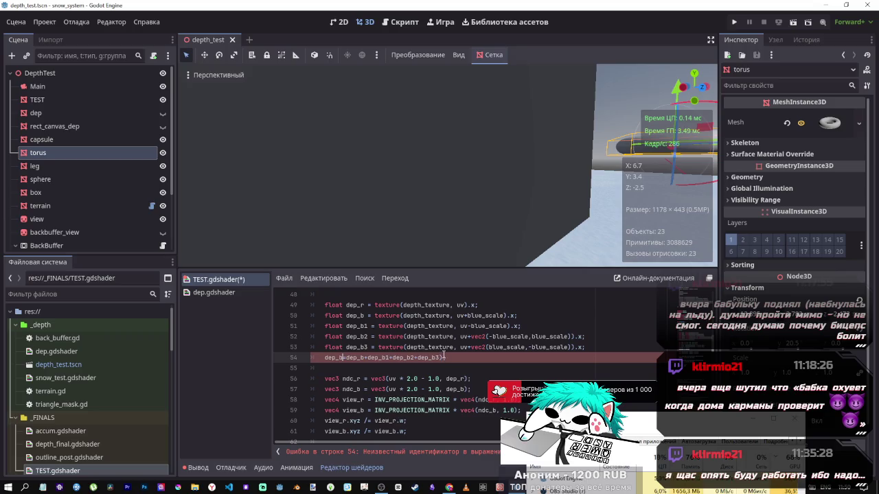
type(";")
key("ctrl+s")
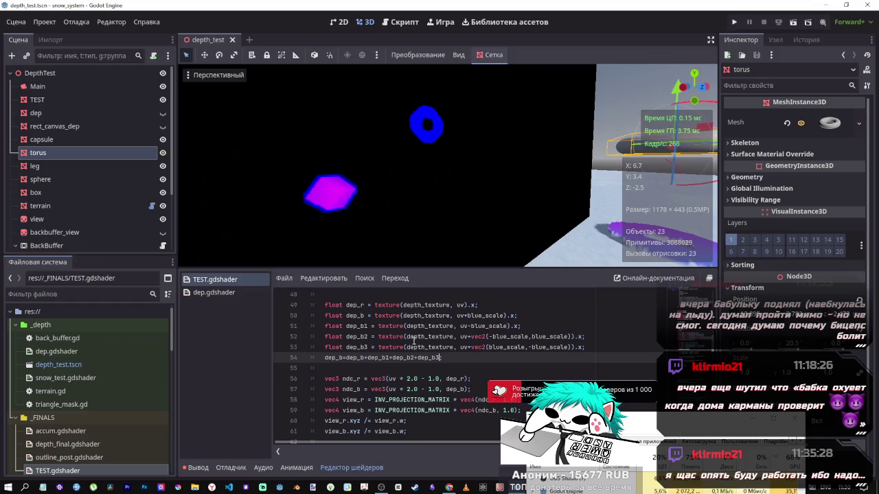
scroll(411, 368, "down", 5)
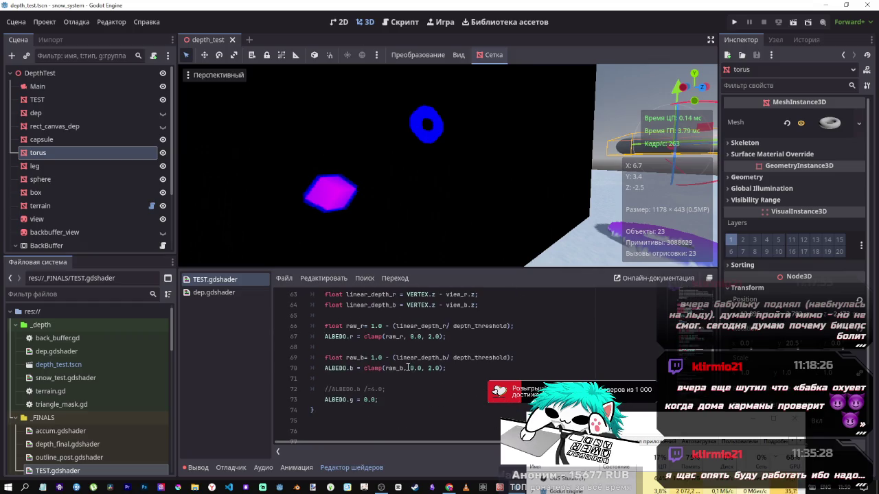
scroll(410, 368, "up", 5)
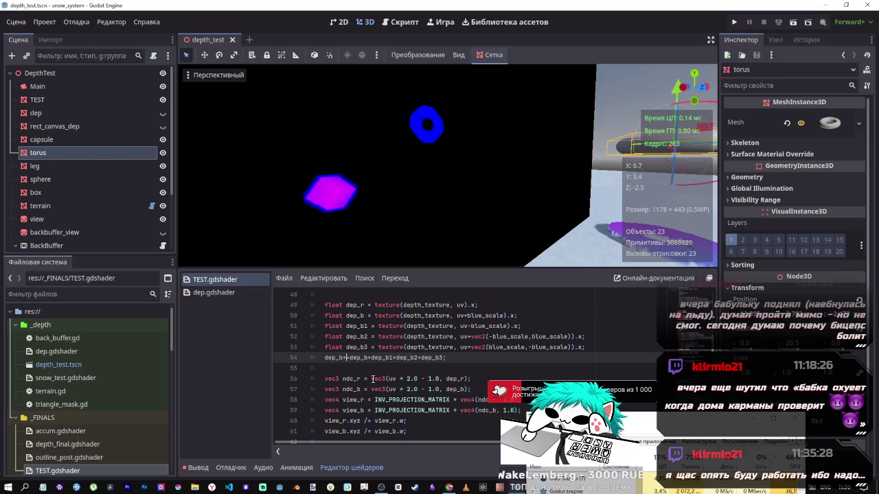
key("ctrl+s")
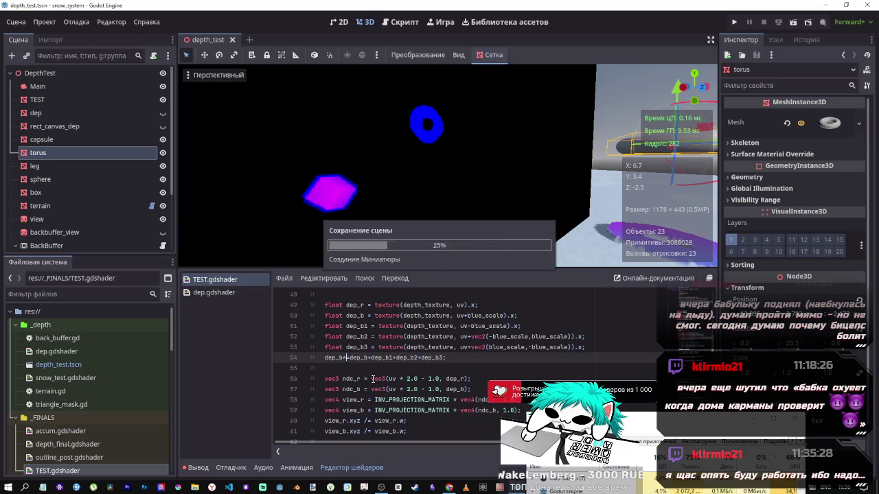
- Fix the operator typos and delete the duplicated dep_b+ term on line 54, then save
type("-")
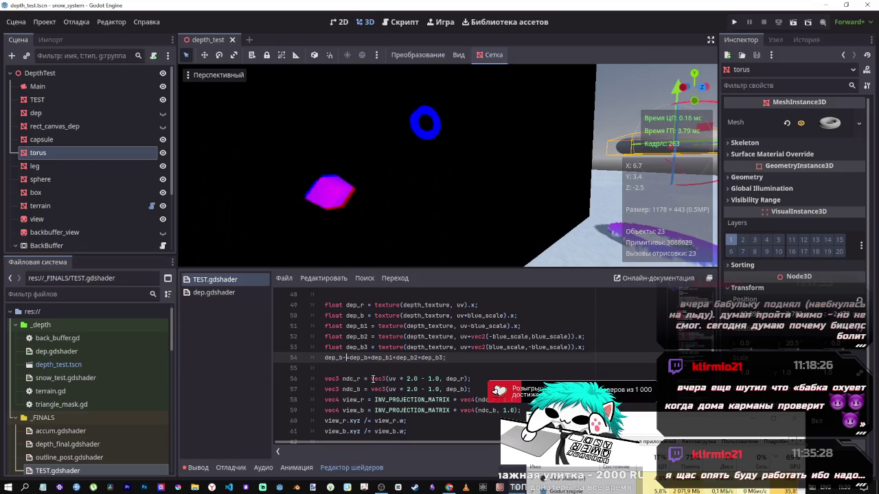
key("BackSpace")
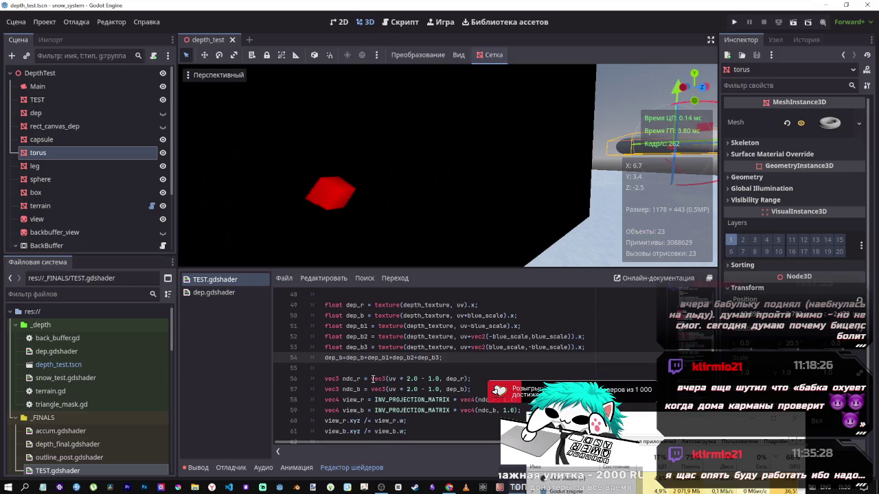
type("+")
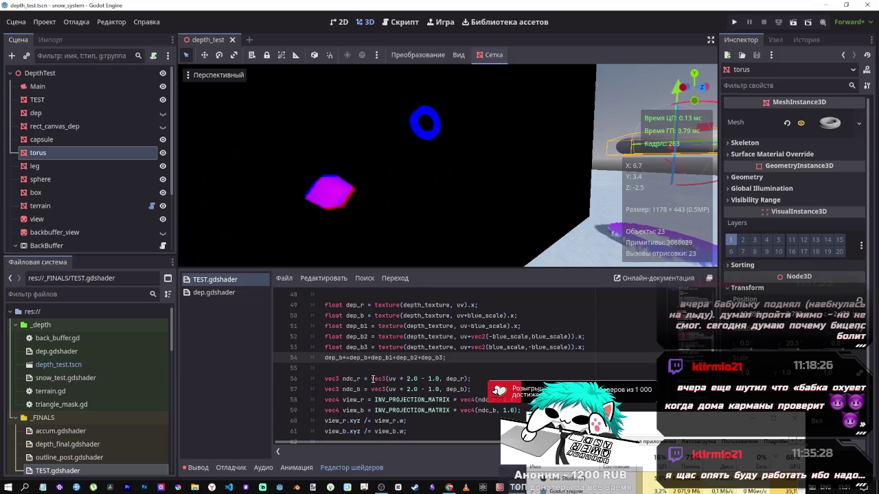
key("Delete")
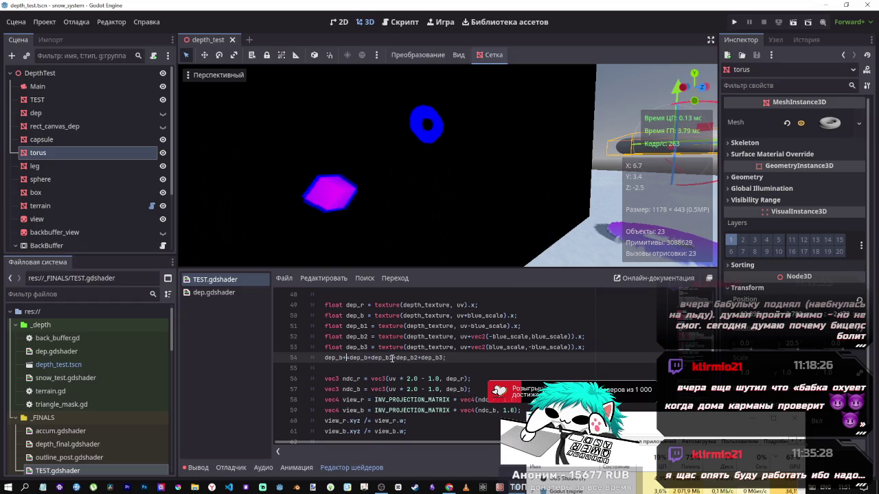
left_click_drag(374, 357, 348, 357)
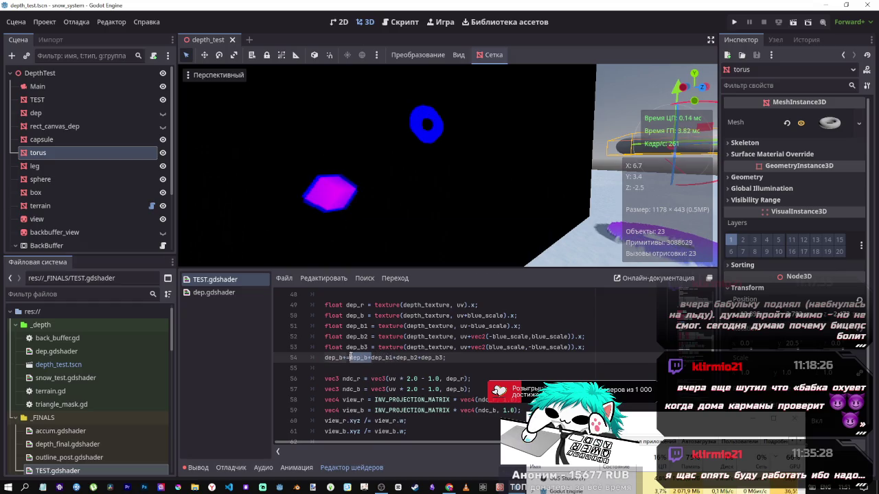
key("BackSpace")
key("ctrl+s")
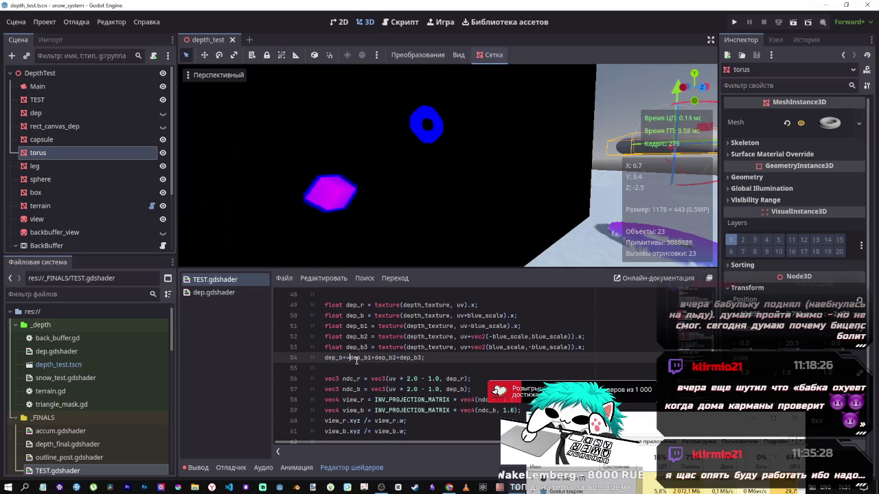
scroll(372, 365, "down", 1)
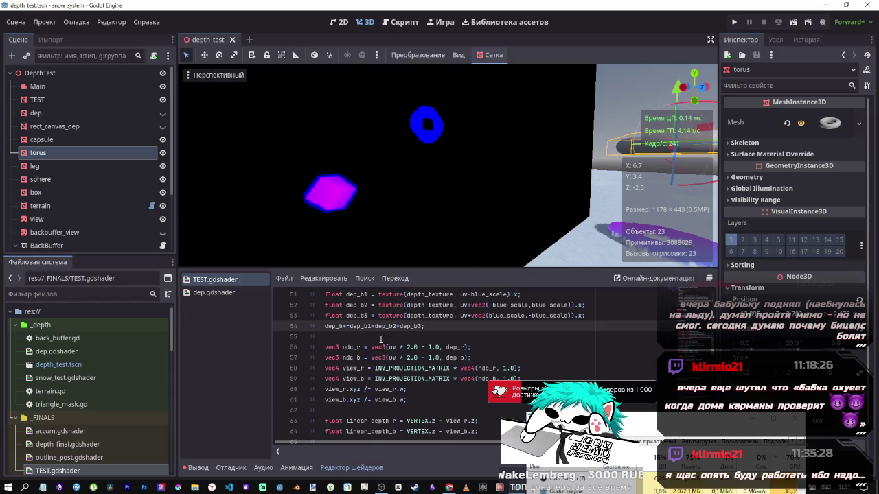
- Complete line 54 as dep_b+=dep_b1+dep_b2+dep_b3; and add a dep_b/4.0; line below
type("=")
left_click(416, 336)
key("Return")
key("Up")
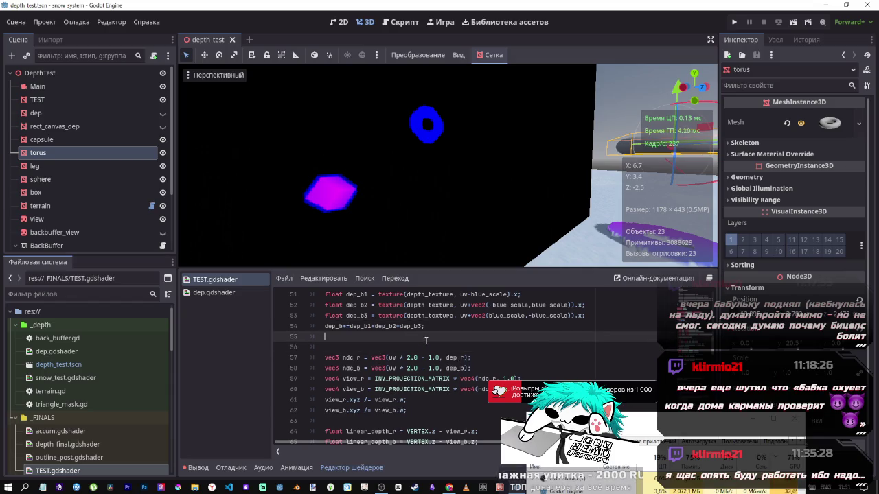
key("Return")
type("dep")
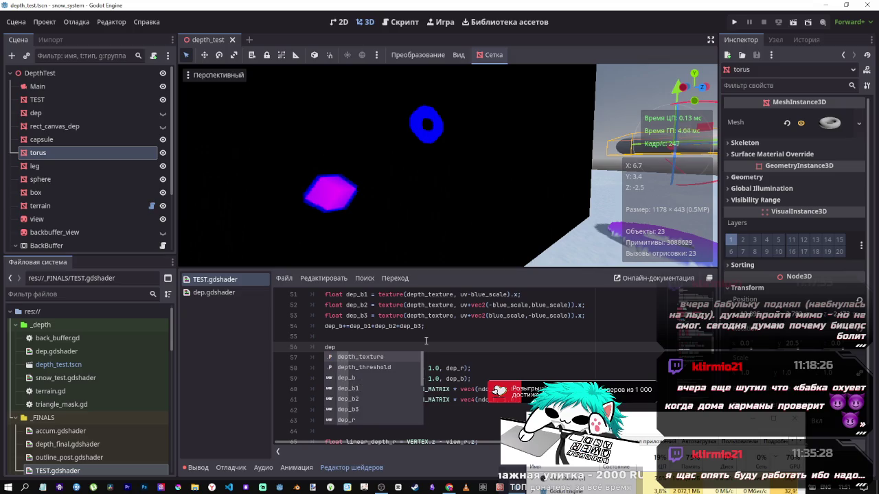
type("_b/")
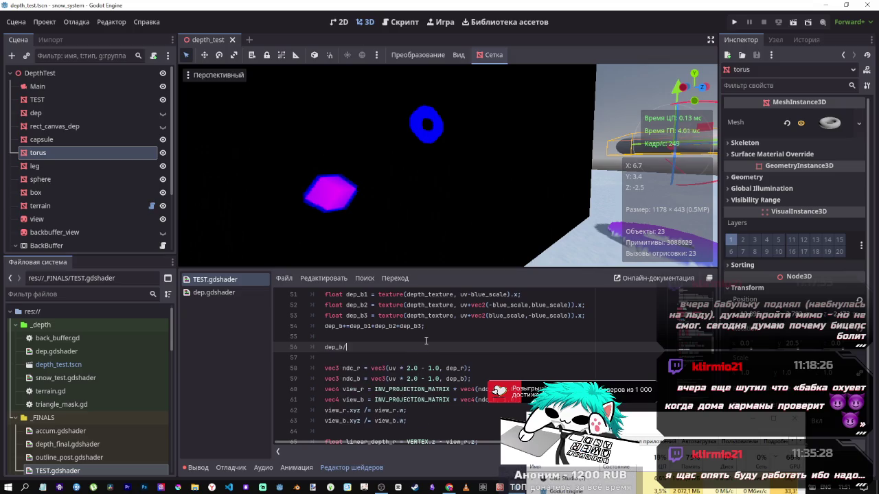
type("4.0;")
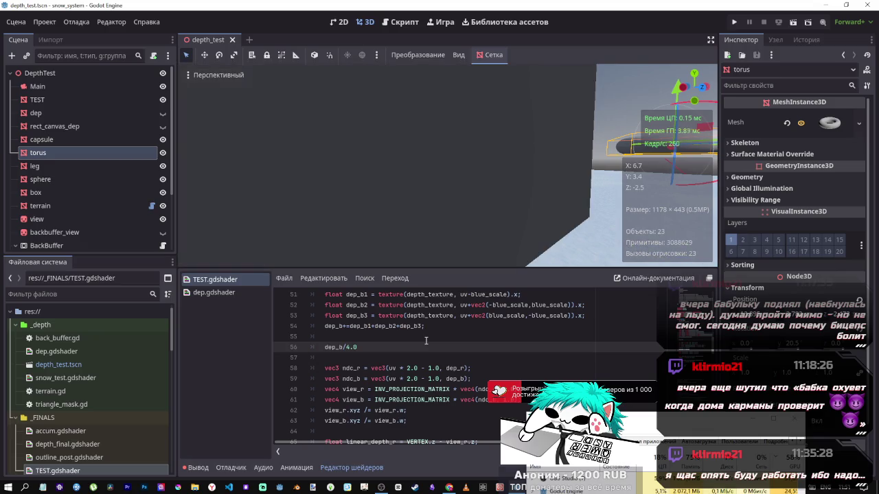
- Turn the new line into dep_b/=4.0;, remove the blank line, save, adjust the divisor, then select it
key("Left")
key("Left")
key("Left")
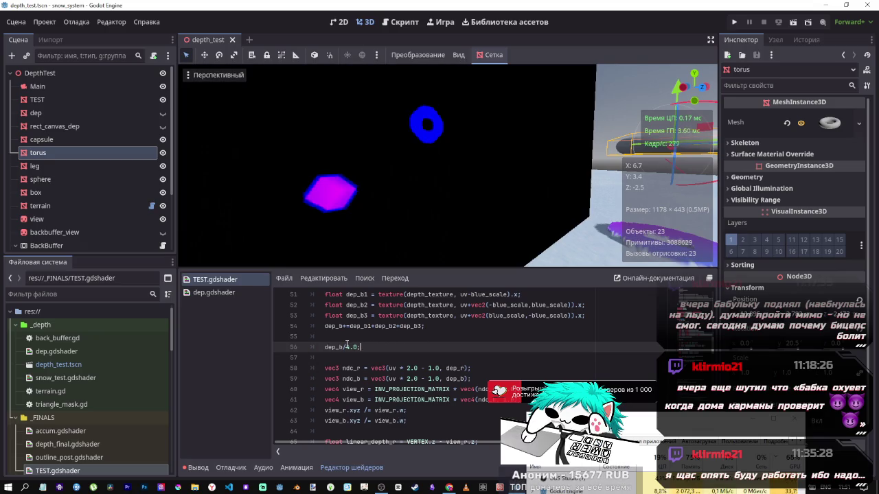
key("Left")
type("(")
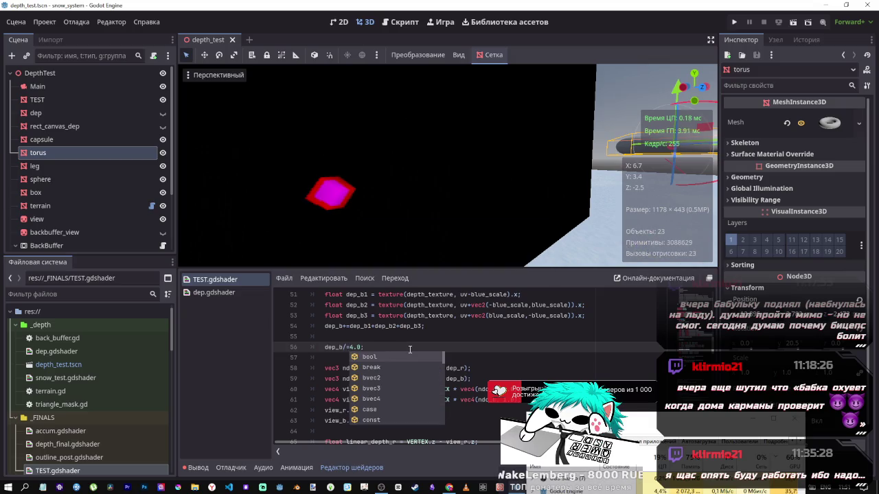
type("=")
key("BackSpace")
type("=")
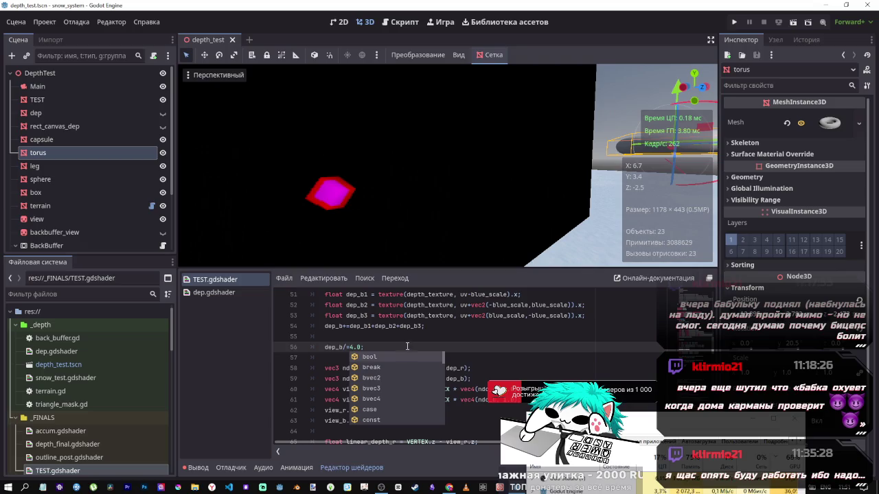
key("Escape")
key("Up")
key("Delete")
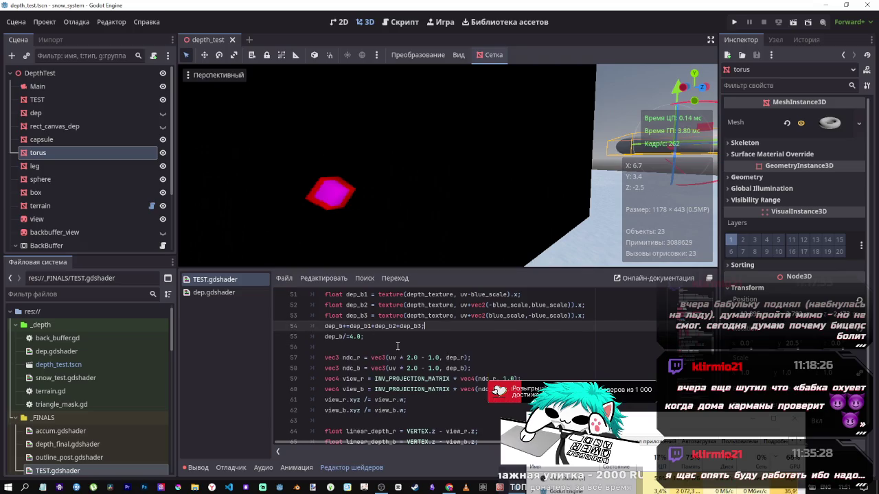
key("ctrl+s")
left_click(362, 339)
type("-")
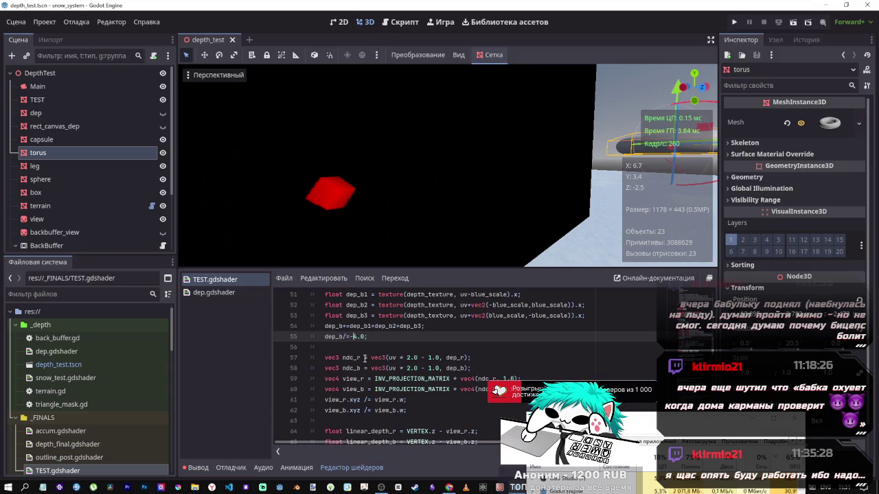
key("BackSpace")
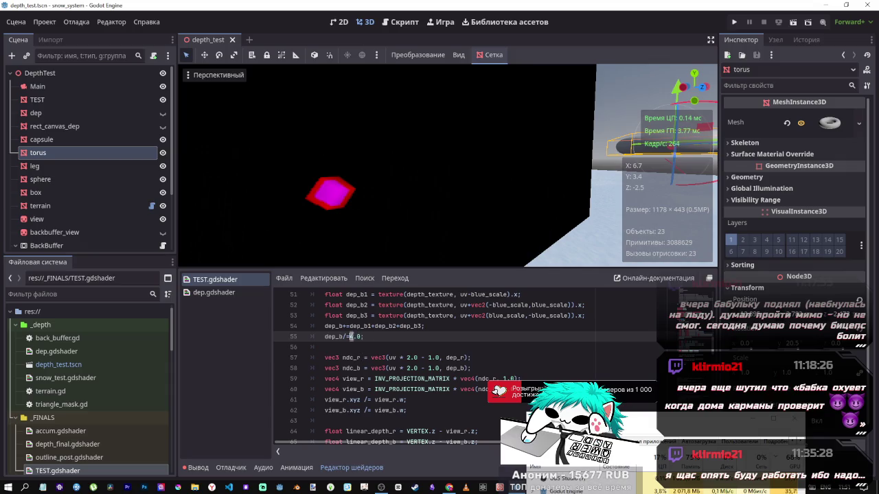
type("8")
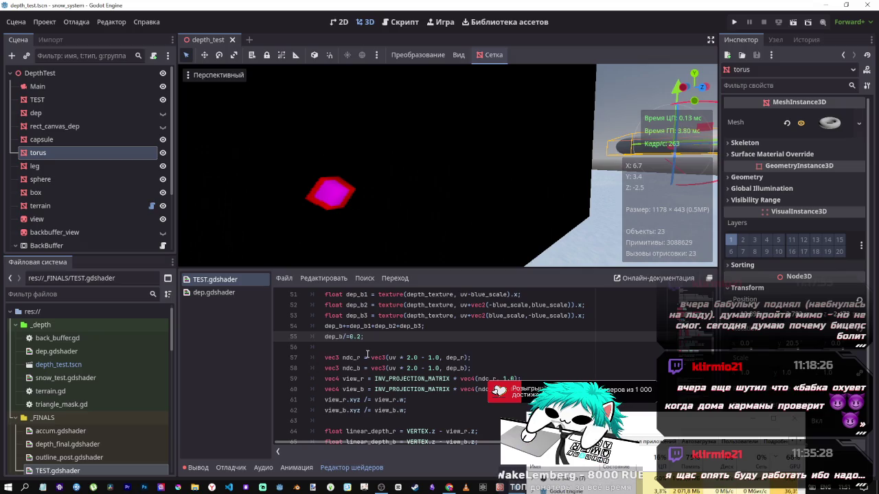
type("5")
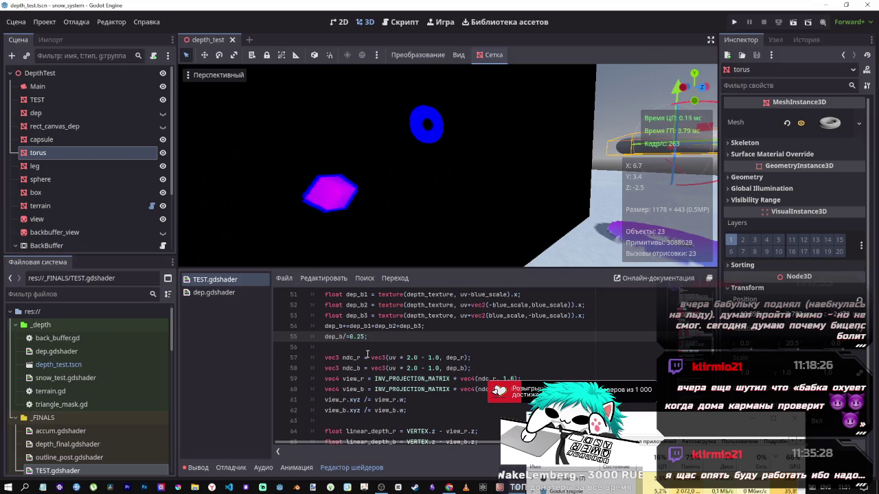
left_click_drag(368, 337, 278, 333)
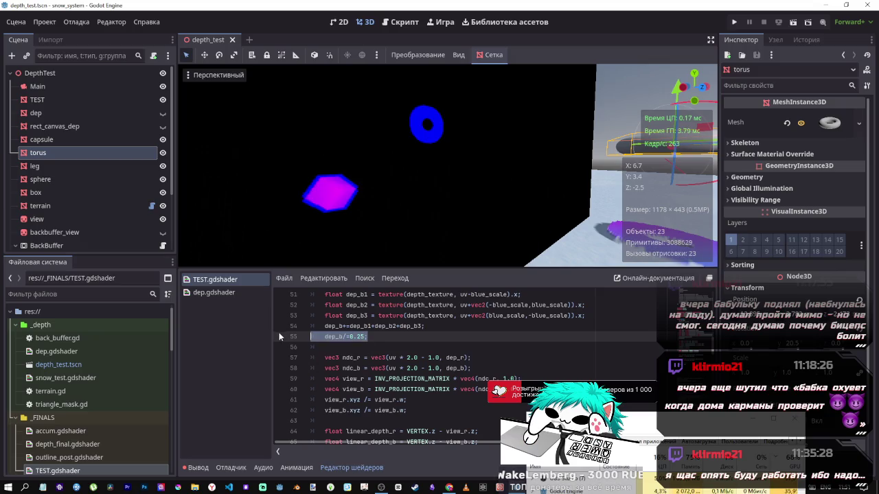
- Delete the dep_b division line and return to line 54
key("BackSpace")
key("BackSpace")
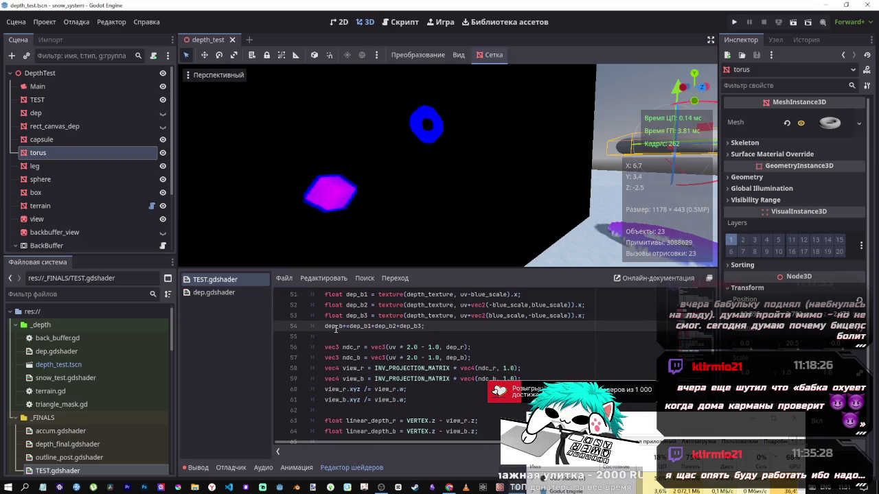
scroll(449, 345, "down", 2)
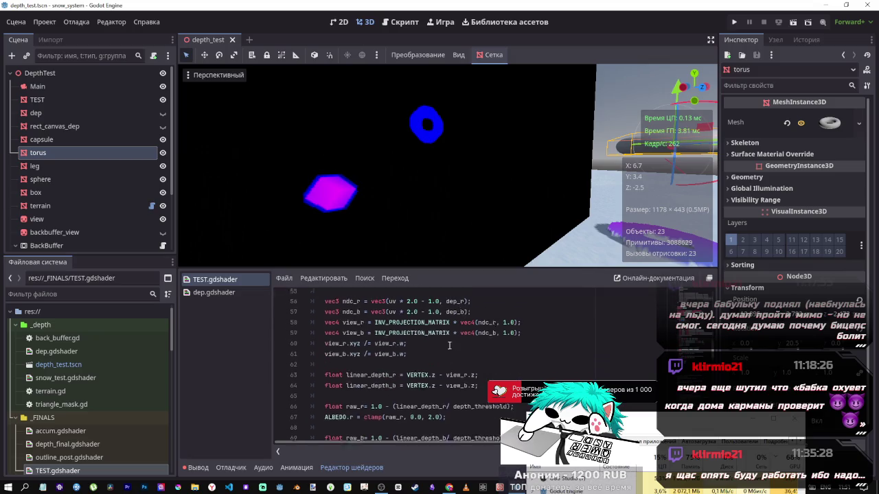
scroll(449, 345, "up", 2)
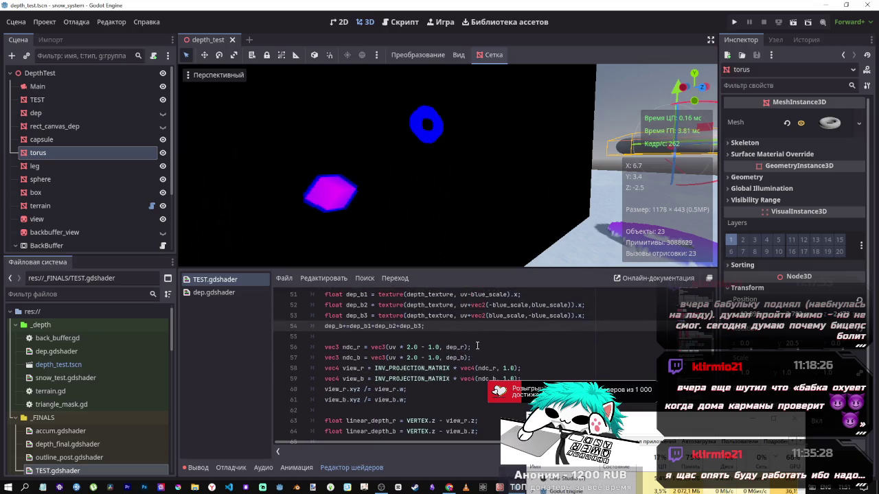
scroll(477, 347, "down", 1)
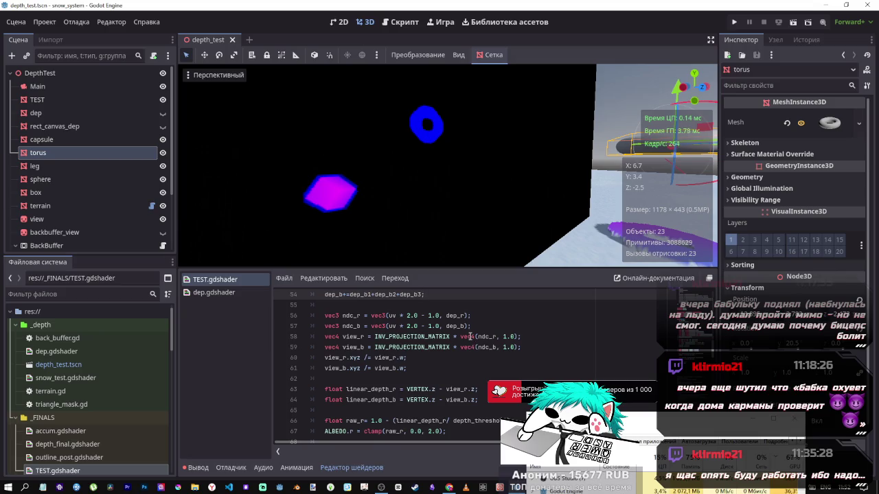
scroll(461, 358, "up", 1)
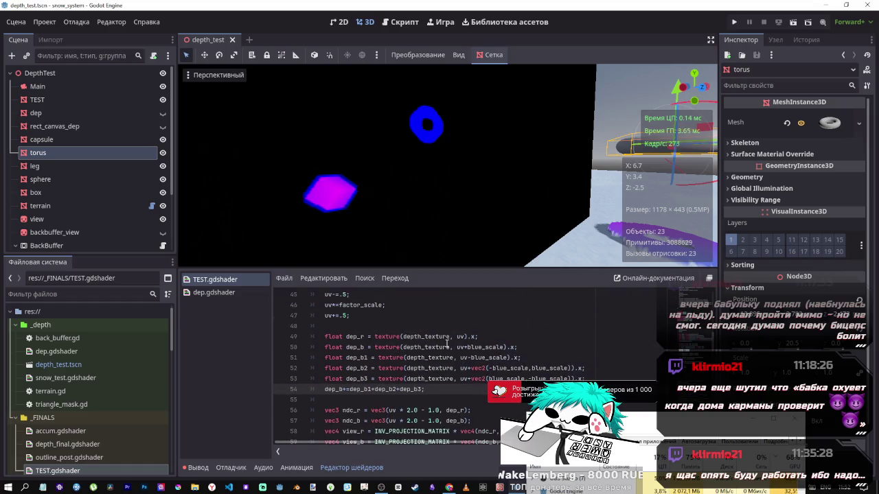
scroll(402, 350, "down", 1)
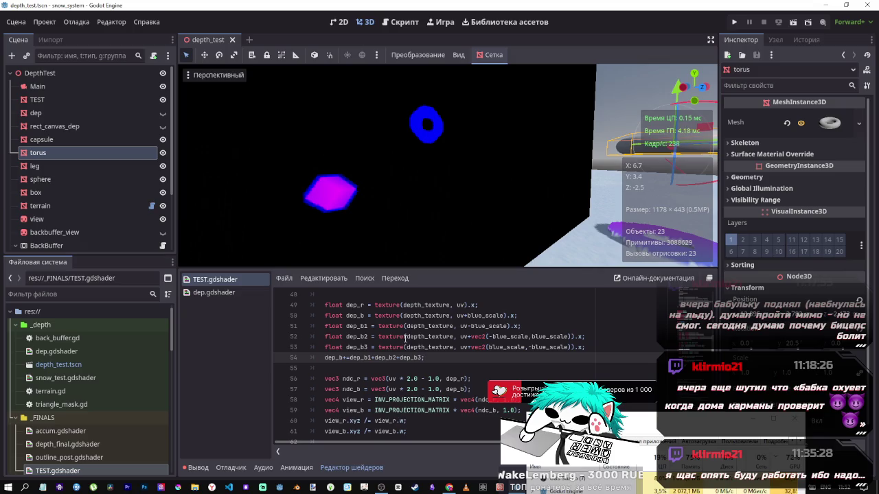
key("Up")
key("Up")
key("Up")
key("Down")
key("Down")
key("Down")
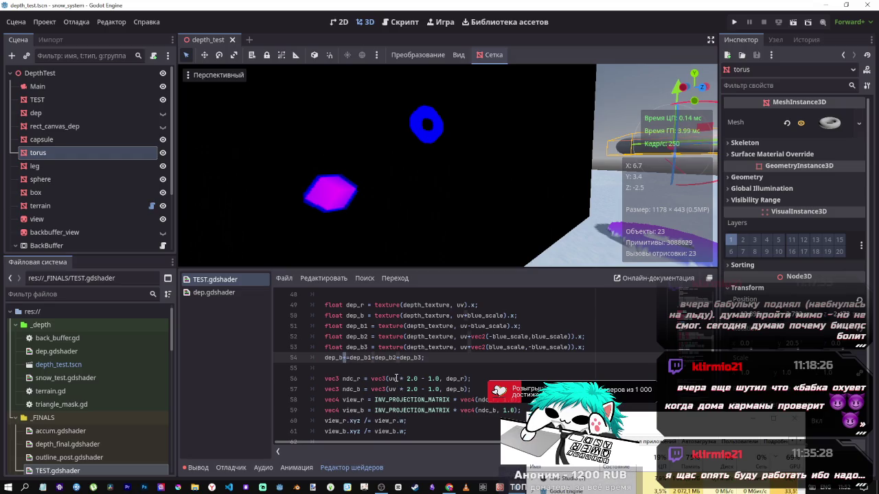
- Change line 54 to a plain sum of dep_b1, dep_b2 and dep_b3, then save to compare the render
key("BackSpace")
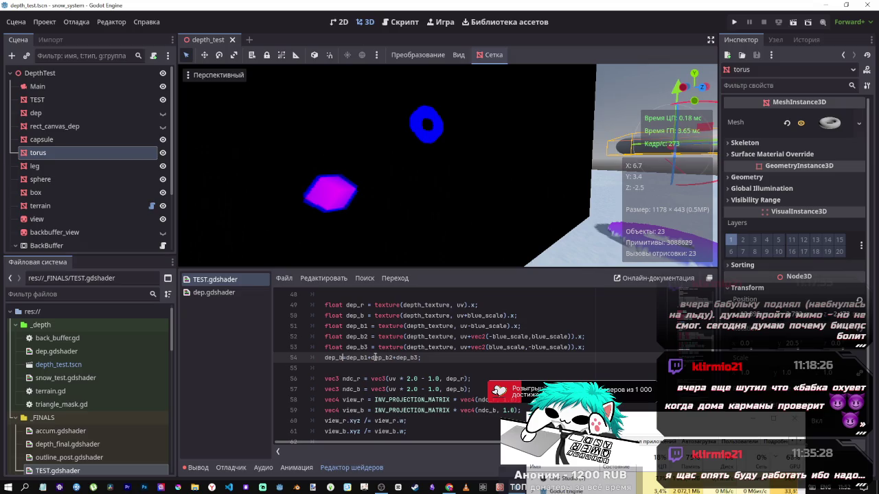
left_click(369, 358)
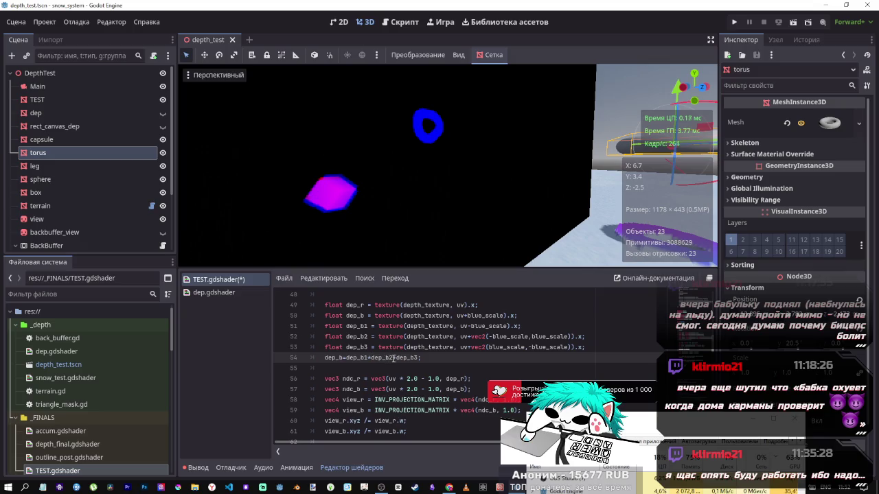
key("ctrl+s")
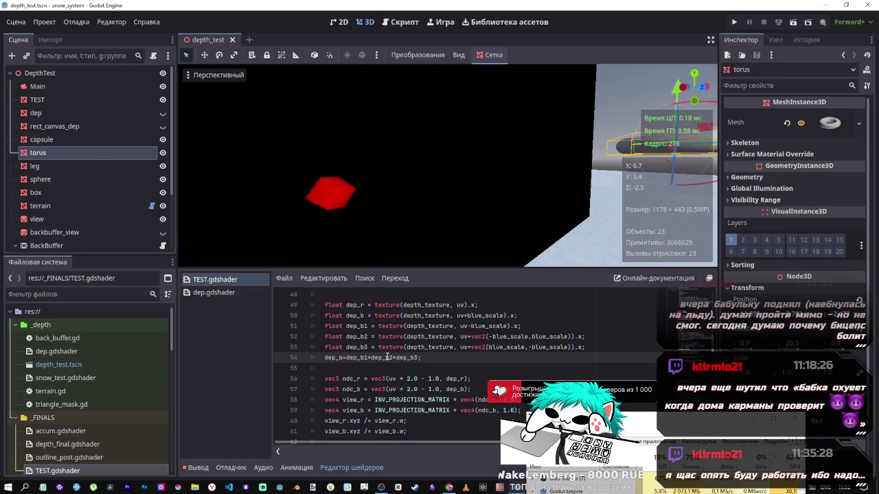
- Restore the '+' in dep_b+= on line 54 and drag the torus to a new spot
left_click(341, 357)
type("+")
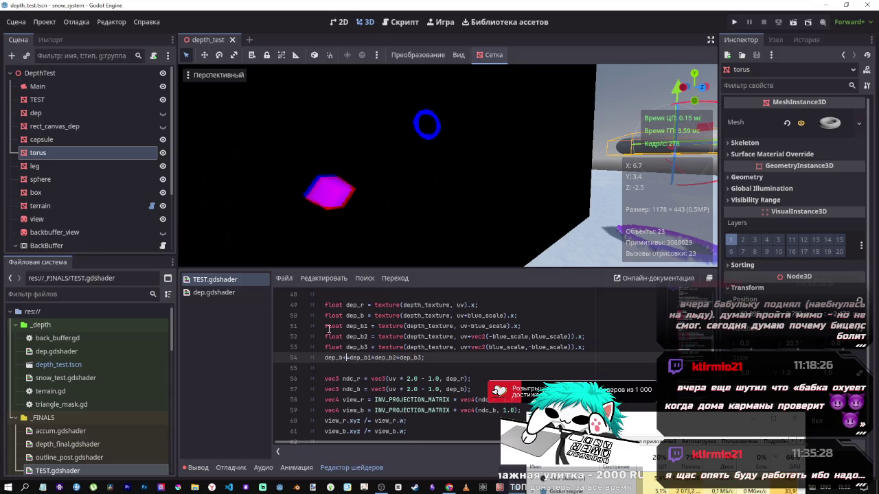
left_click_drag(356, 255, 412, 254)
- Move the torus further across the snow and retype line 54 as dep_b+=dep_b1+dep_b2+dep_b3;
mouse_move(535, 123)
left_mouse_down()
mouse_move(549, 121)
mouse_move(581, 8)
mouse_move(576, 165)
mouse_move(568, 26)
left_mouse_up()
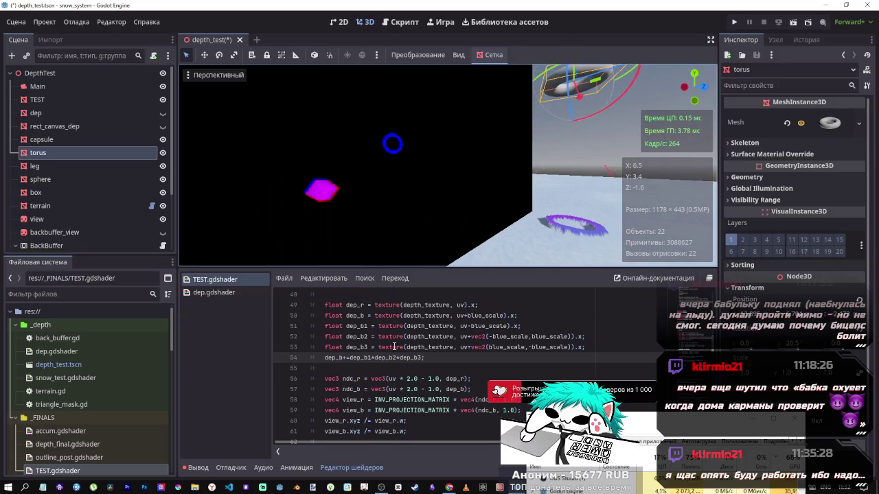
left_click(419, 359)
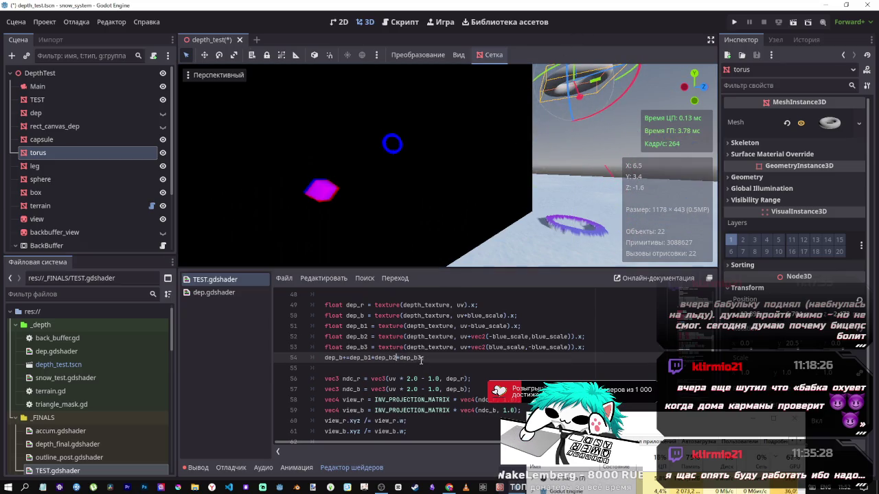
type(";")
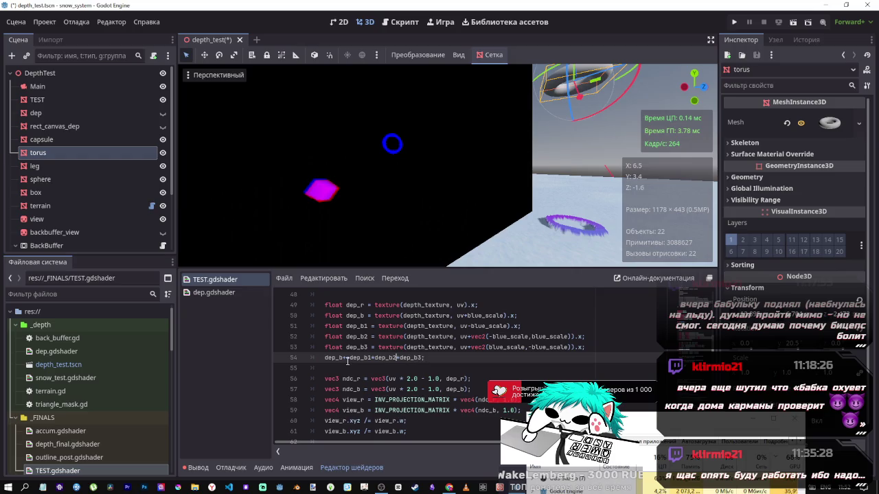
left_click(348, 358)
key("BackSpace")
type("+")
- Check dep_b's uses on line 54 and save the shader and scene
double_click(337, 358)
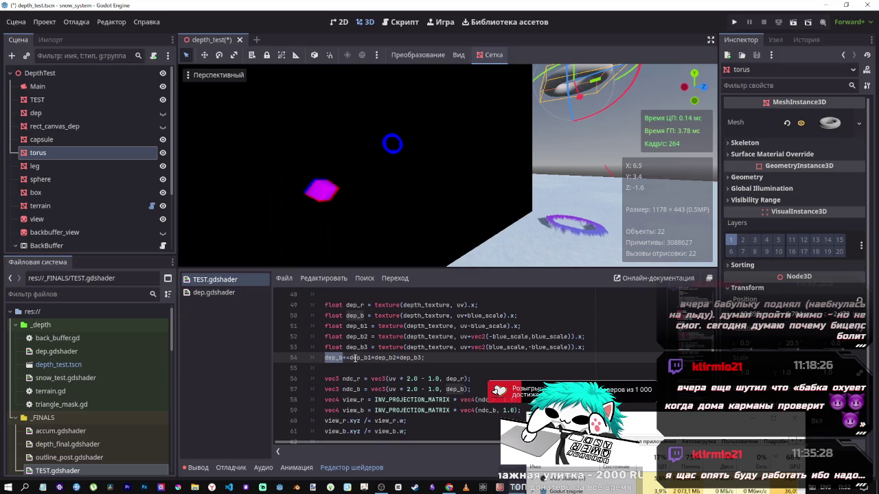
left_click(353, 358)
left_click(372, 358)
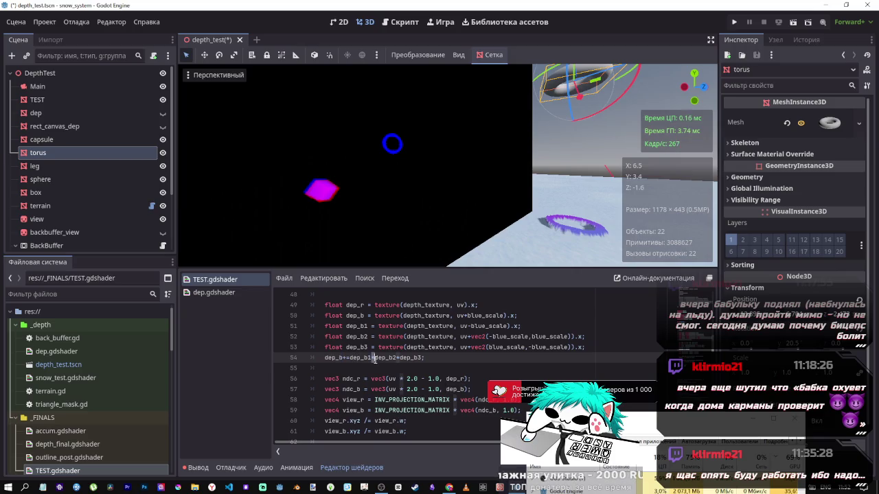
key("ctrl+s")
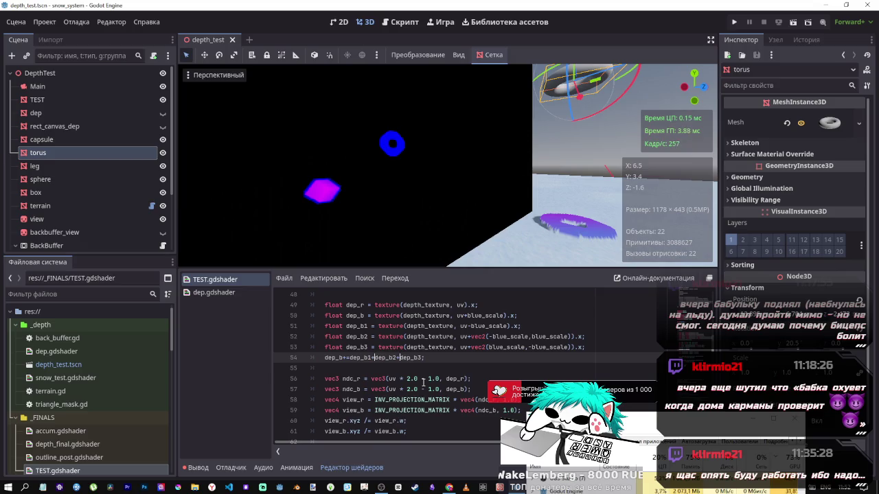
scroll(421, 382, "down", 2)
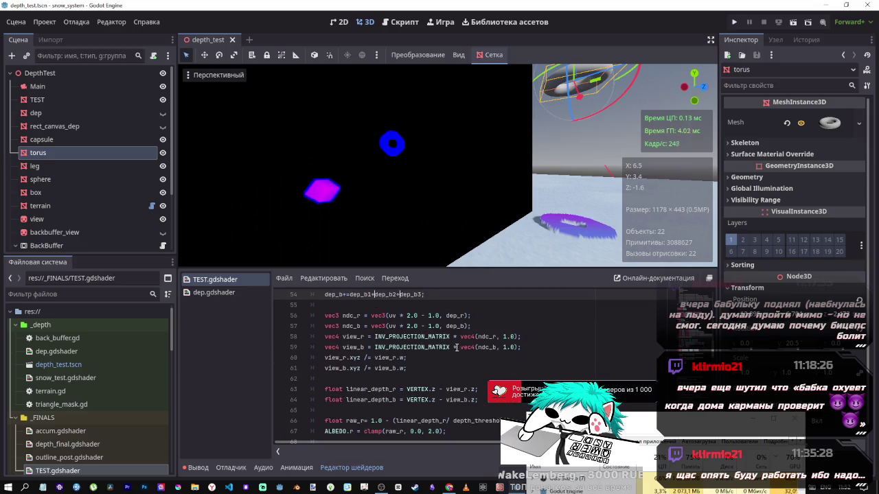
scroll(460, 356, "up", 1)
left_click(464, 358)
scroll(470, 391, "up", 1)
type("/")
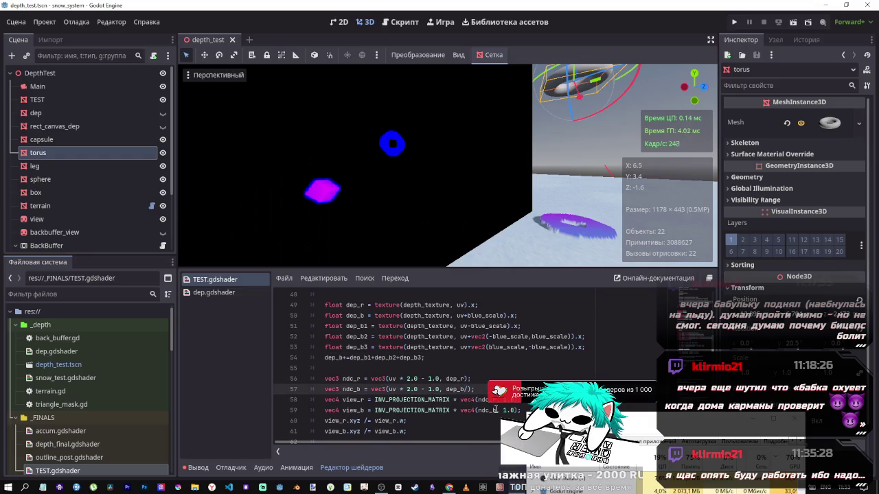
type("4.0")
key("ctrl+s")
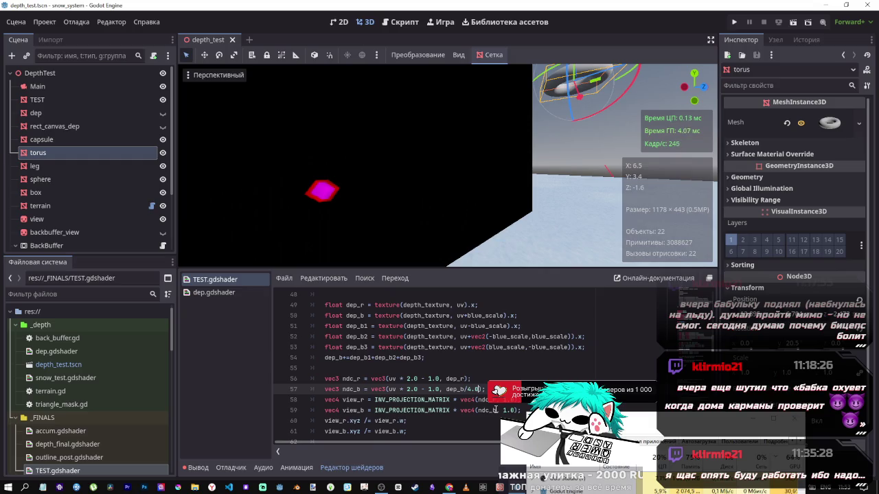
key("BackSpace")
key("BackSpace")
key("ctrl+s")
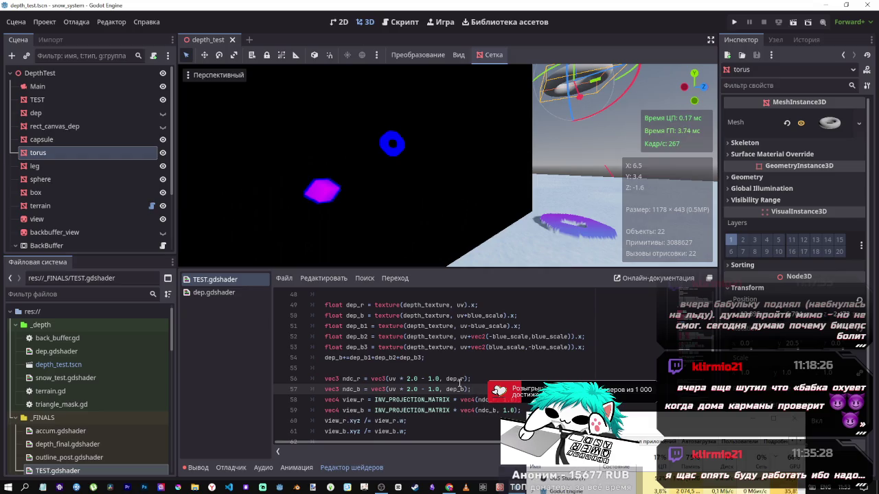
double_click(456, 379)
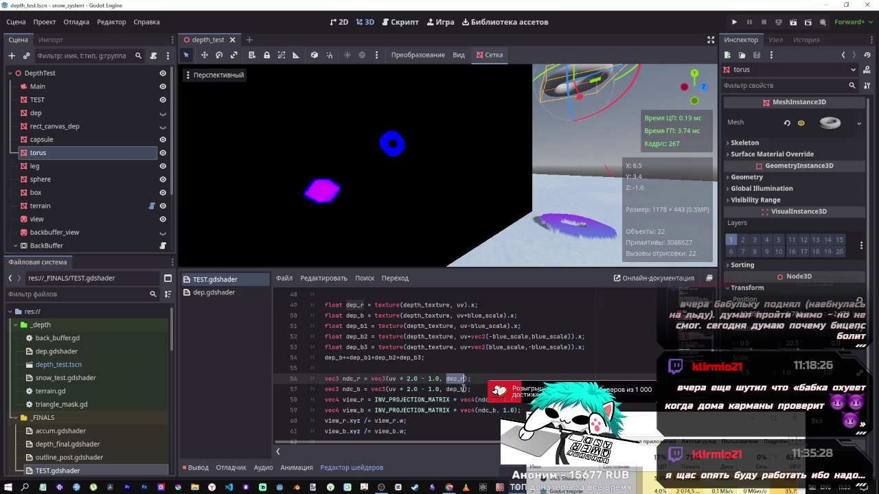
left_click(464, 390)
type("-dep_r")
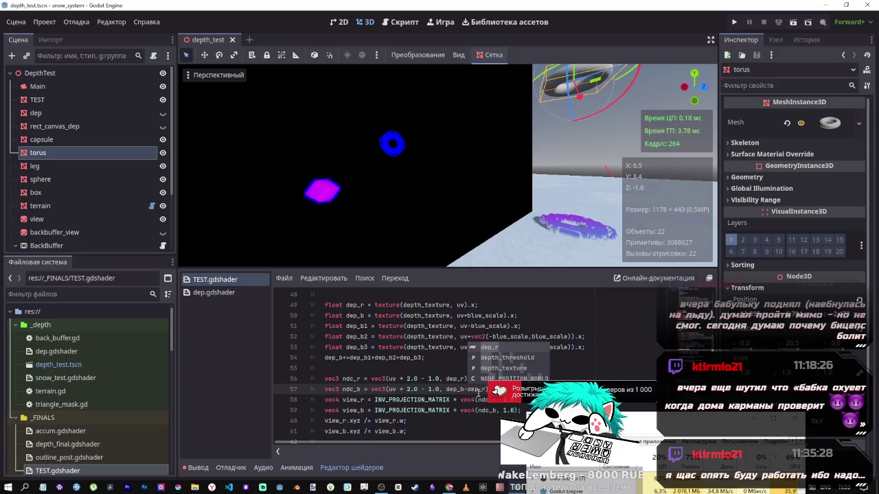
key("ctrl+Left")
key("BackSpace")
type("+")
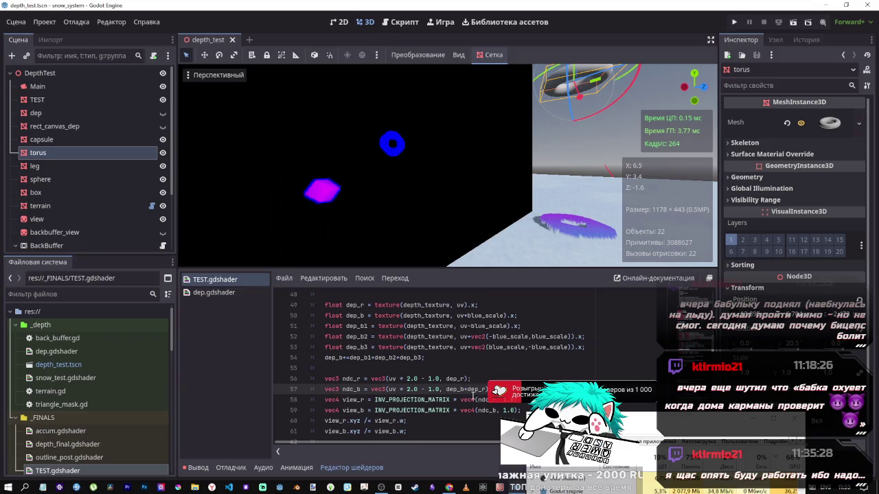
double_click(467, 389)
left_click(469, 389)
key("Delete")
key("Delete")
key("Delete")
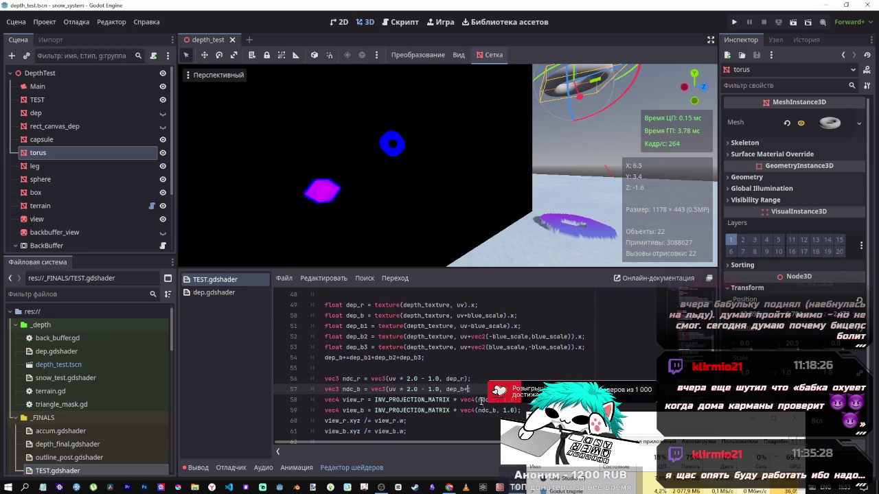
key("ctrl+z")
key("ctrl+z")
type("-dep_r")
double_click(474, 389)
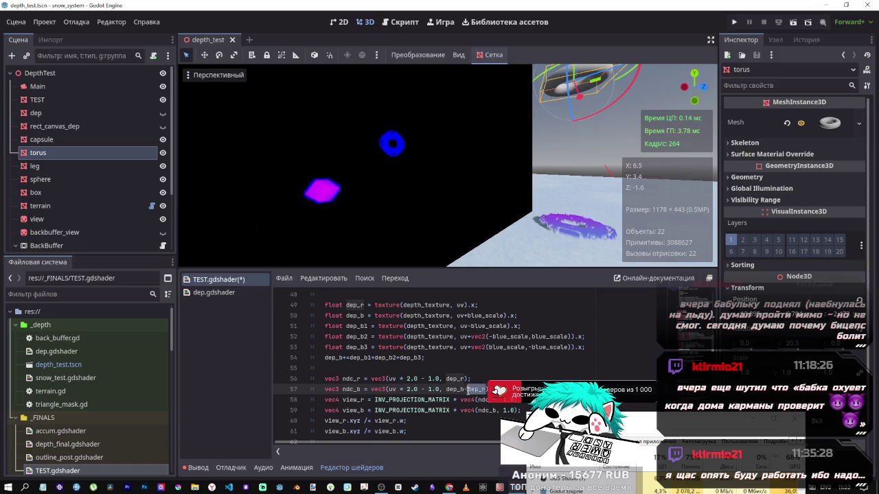
key("BackSpace")
type("dep_r -")
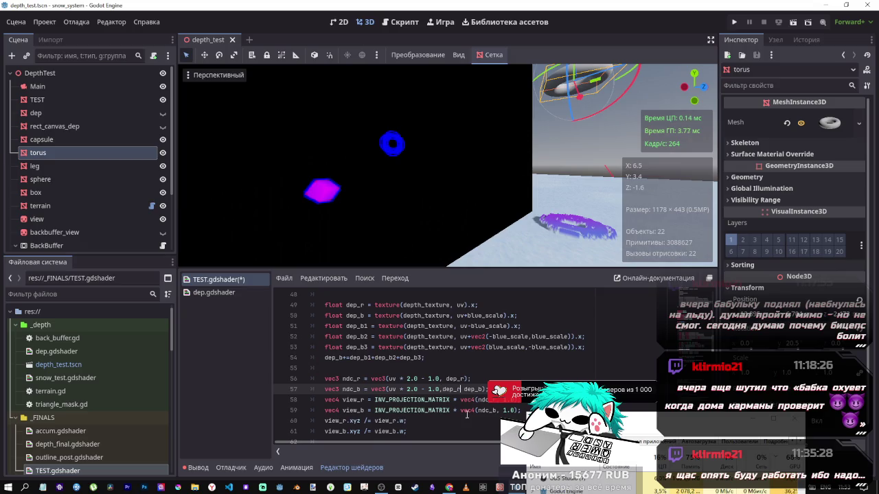
key("ctrl+s")
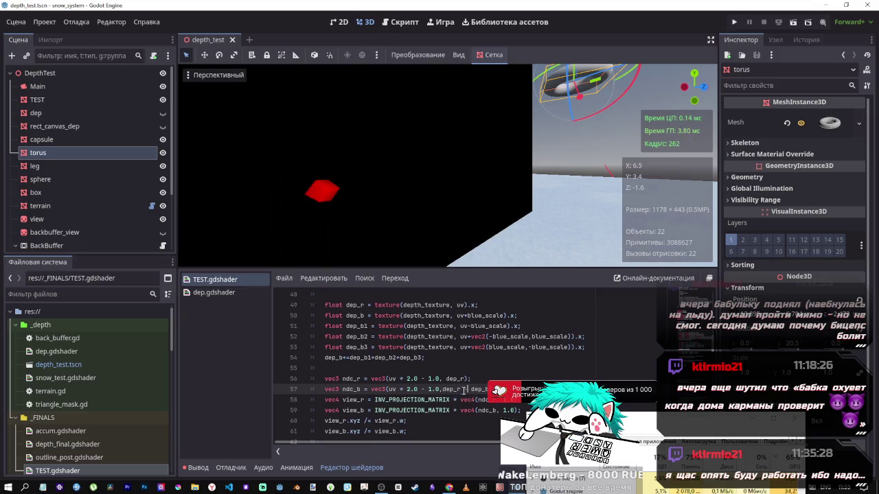
left_click_drag(467, 389, 442, 389)
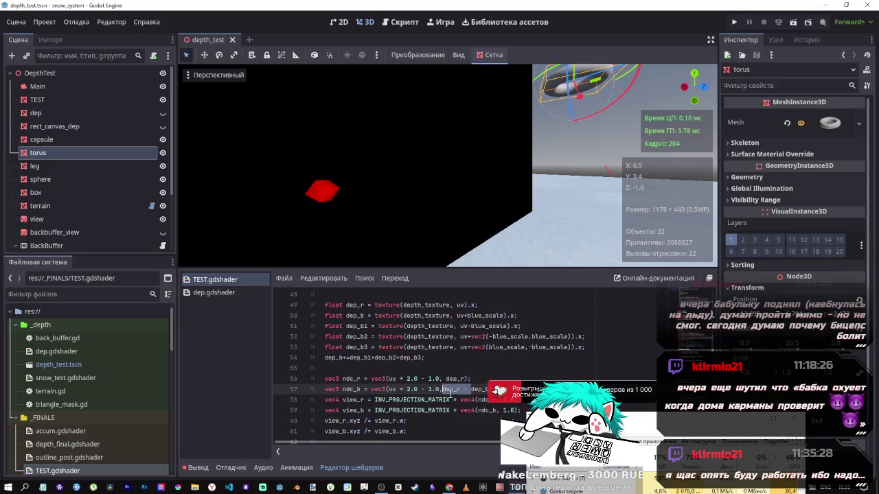
key("BackSpace")
key("ctrl+space")
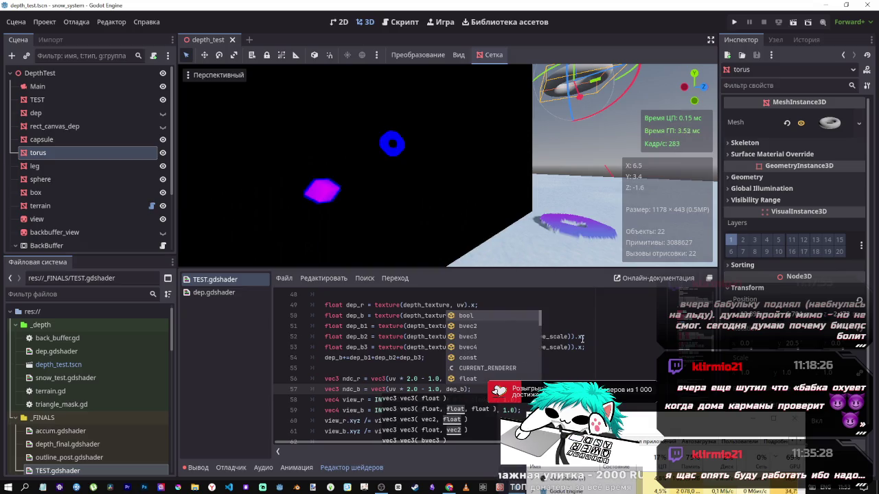
key("Escape")
left_click(511, 315)
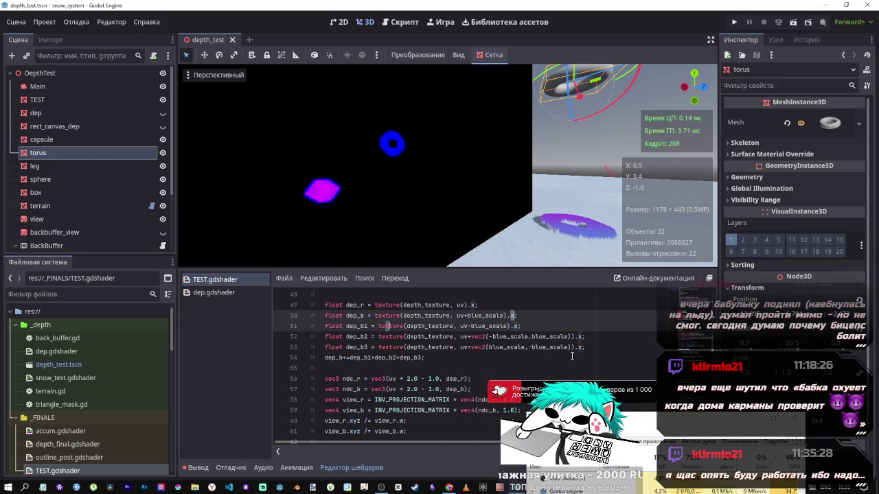
- Switch the depth swizzles to .b on lines 51–53 and .r on line 49
key("Down")
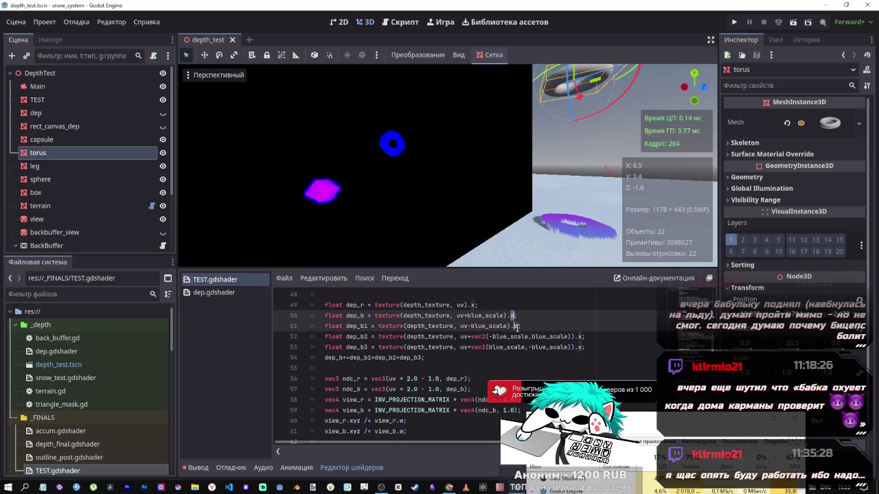
left_click(578, 337)
left_click(580, 346)
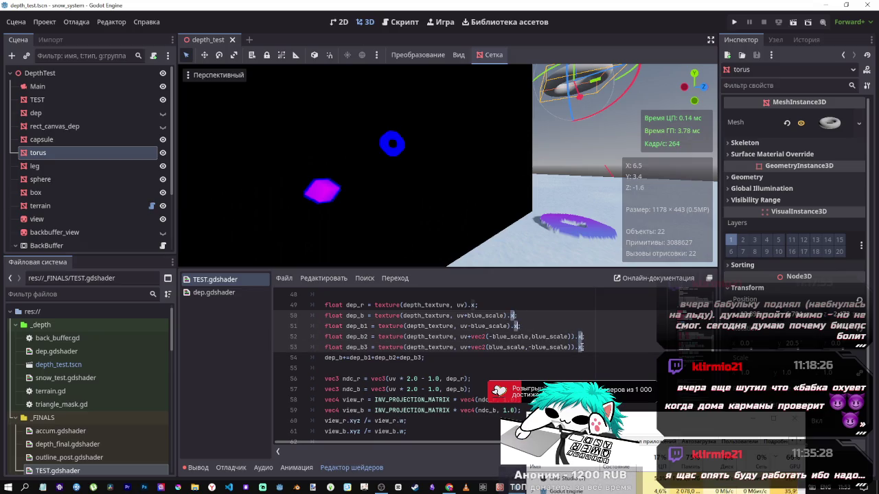
type("b")
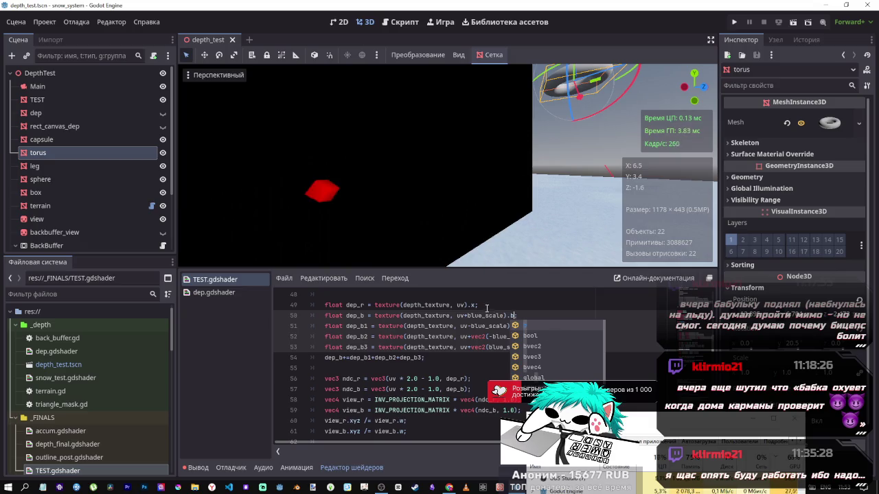
left_click(478, 305)
key("Left")
key("BackSpace")
type("r")
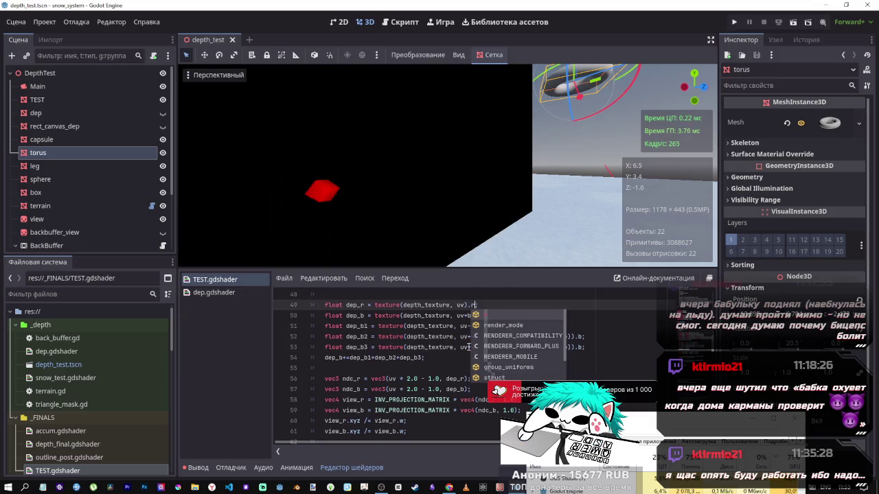
left_click(446, 337)
- Change the .r/.b swizzles on lines 49–53 back to .x and save
left_click(430, 357)
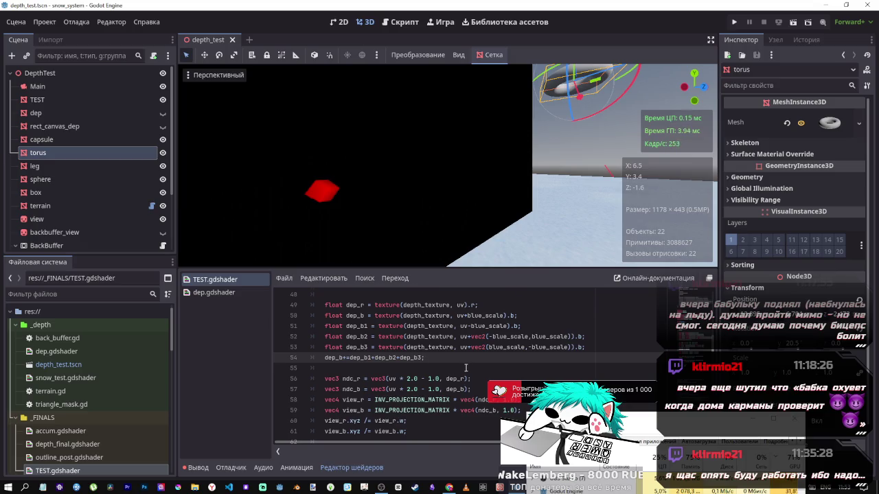
scroll(440, 360, "down", 4)
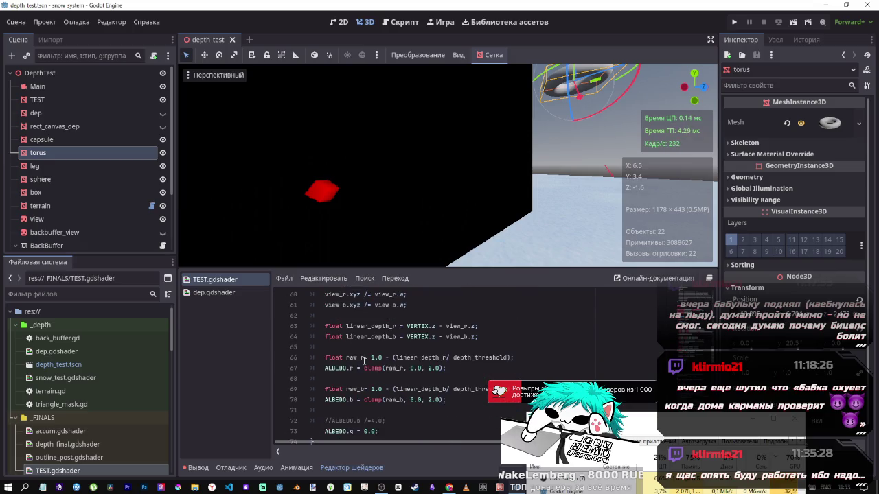
scroll(366, 358, "down", 1)
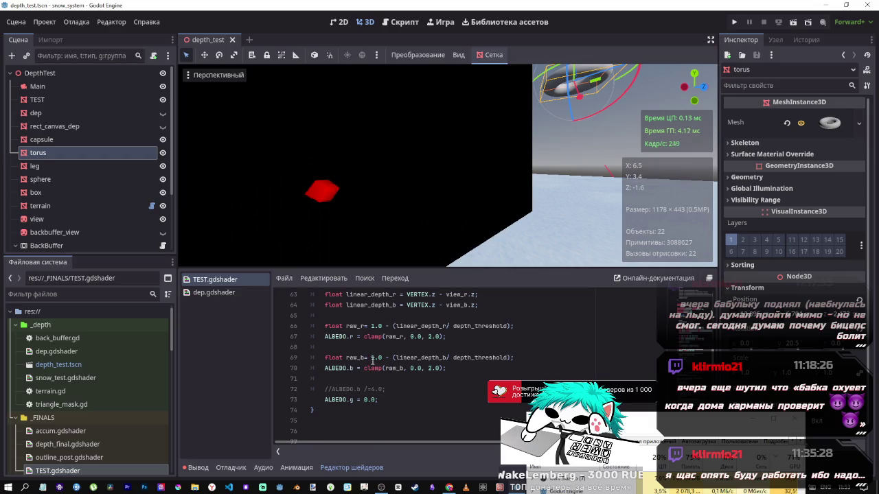
scroll(431, 362, "up", 5)
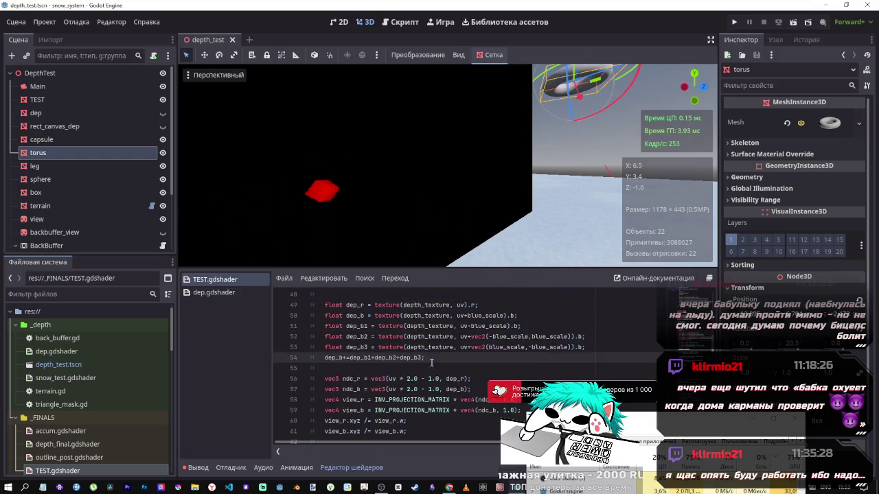
left_click(510, 315)
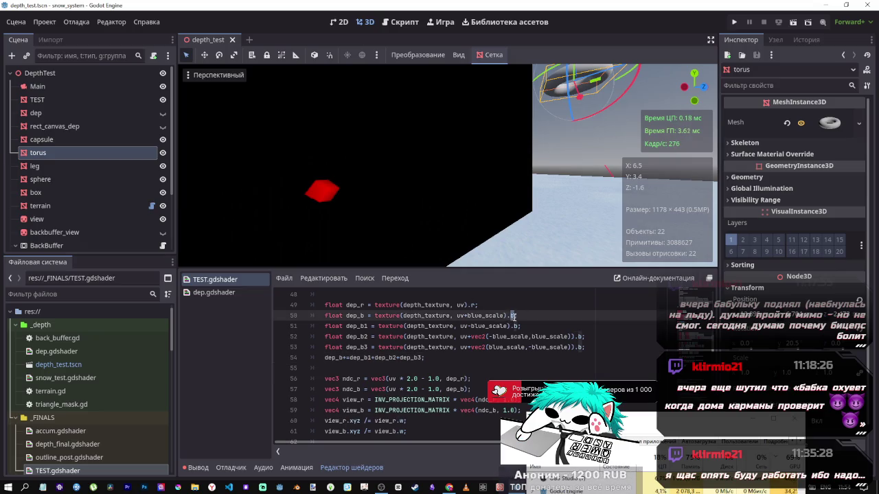
left_click(476, 305)
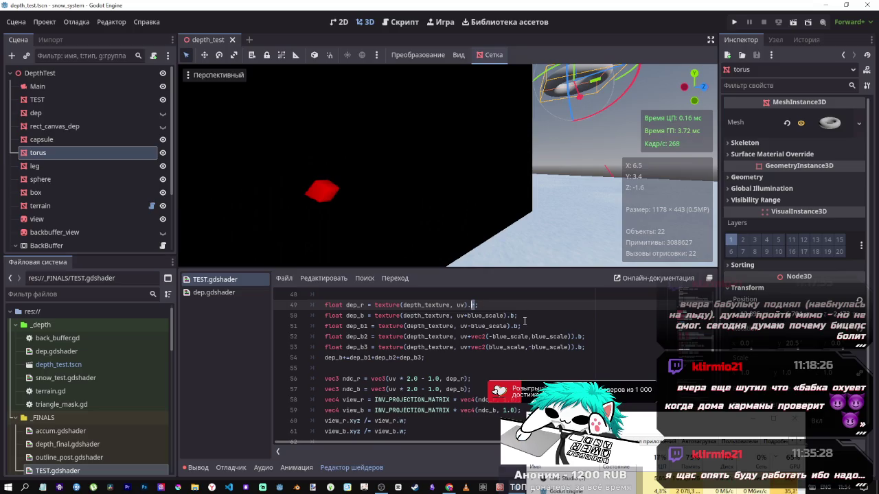
left_click(512, 315, "alt")
left_click(517, 326, "alt")
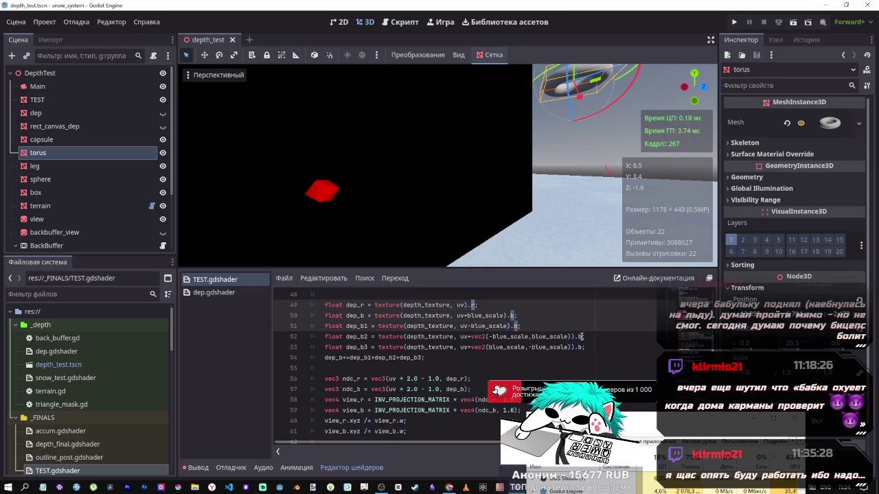
left_click(580, 336, "alt")
left_click(581, 348, "alt")
type("x")
key("ctrl+s")
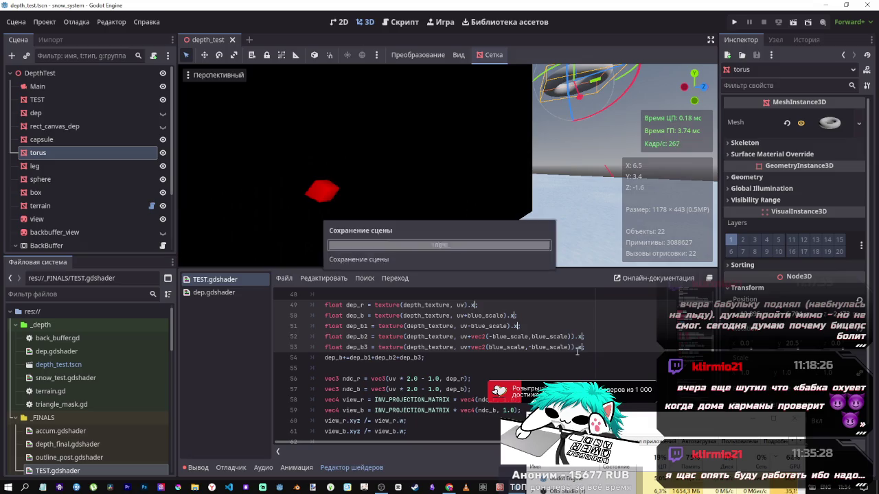
key("Escape")
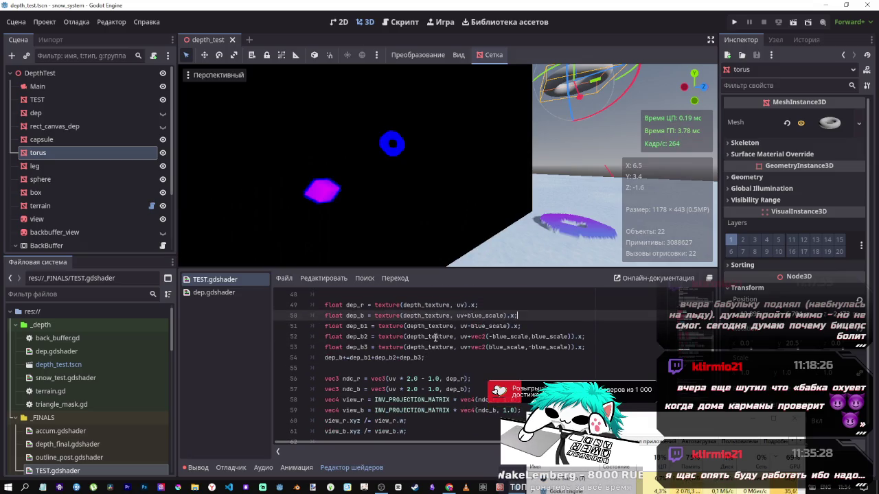
- Switch to the AI chat in the browser
scroll(437, 323, "down", 1)
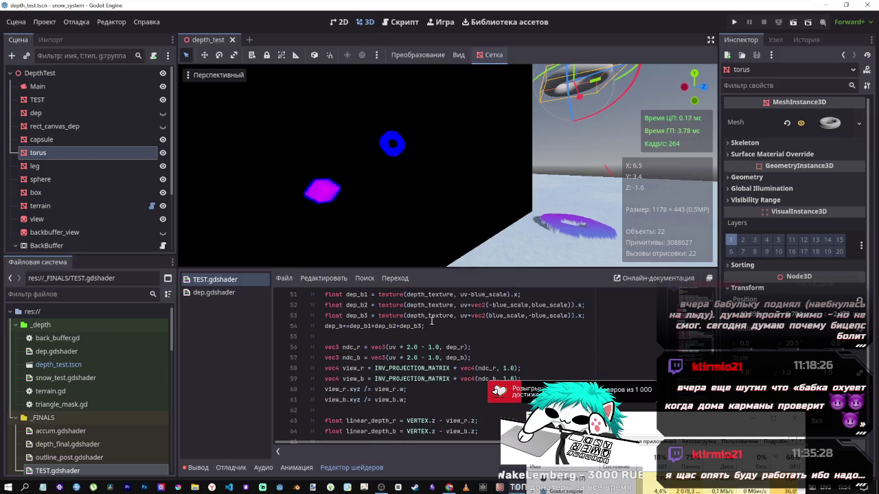
scroll(431, 321, "down", 3)
key("alt+Tab")
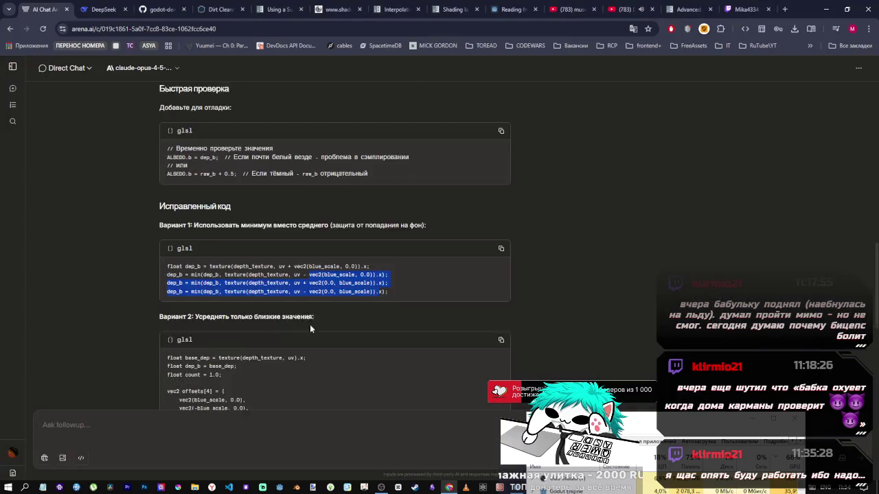
- Study Variant 1's offset texture sample and min(dep_b code, then return to TEST.gdshader in Godot
scroll(310, 329, "down", 1)
left_click(326, 277)
double_click(236, 259)
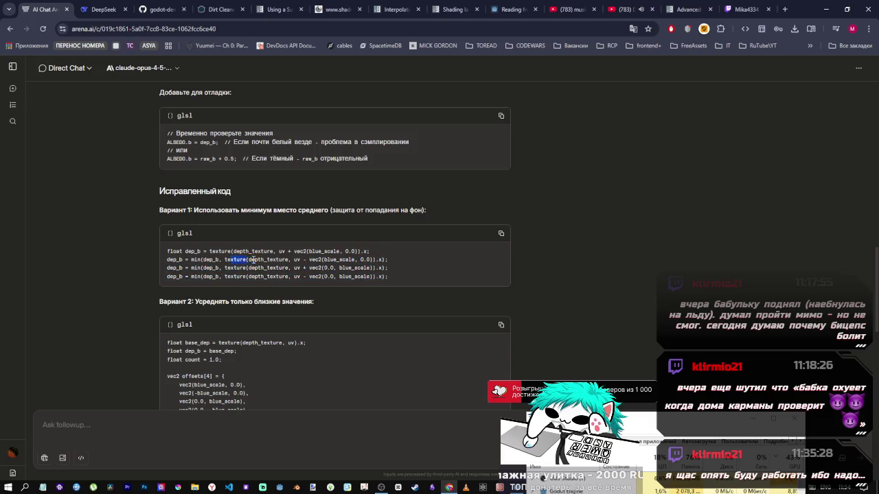
left_click_drag(253, 259, 370, 260)
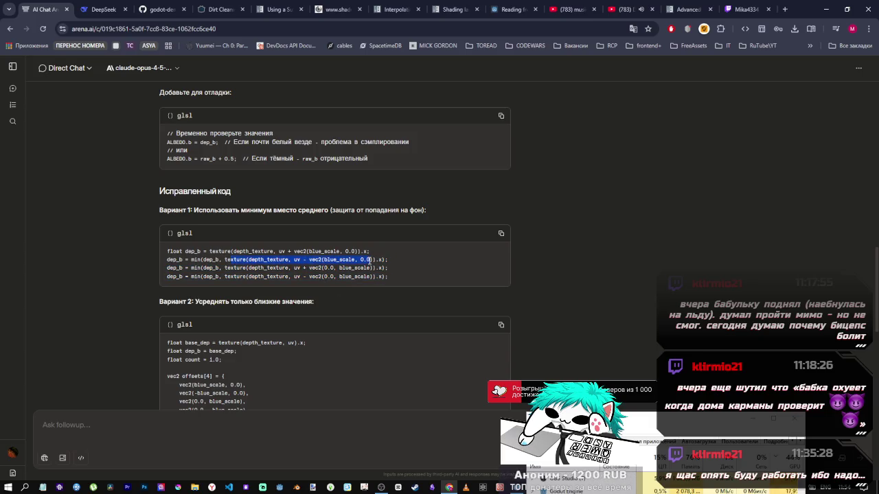
left_click_drag(196, 260, 221, 259)
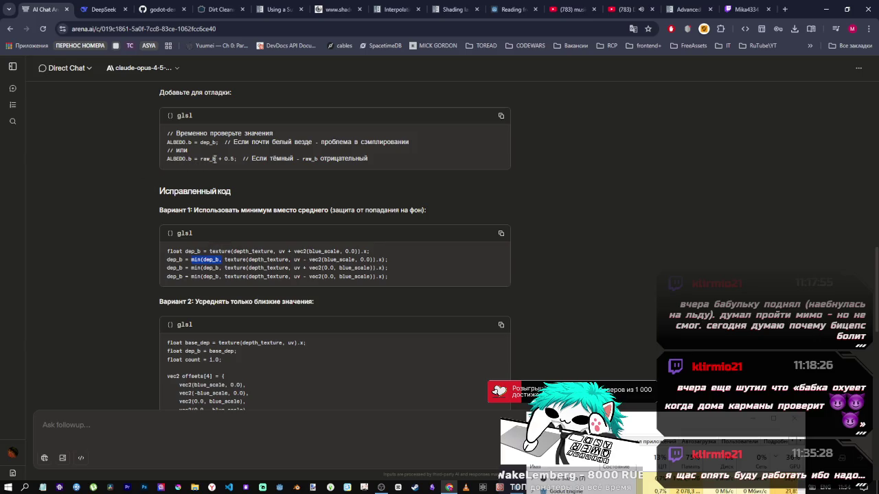
key("alt+Tab")
scroll(504, 374, "down", 3)
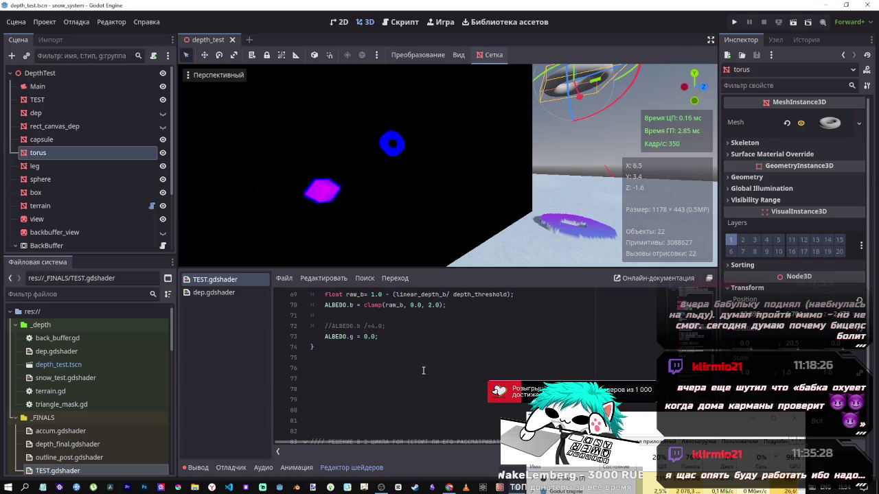
key("alt+Tab")
left_click_drag(236, 159, 199, 159)
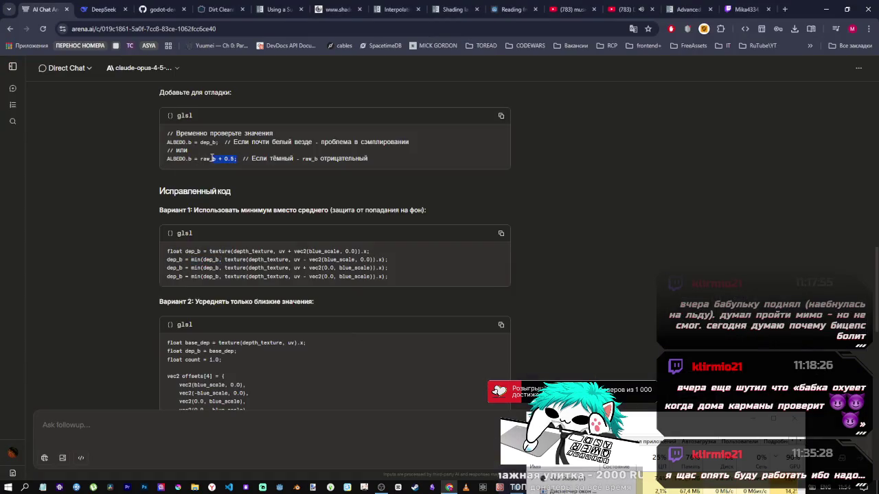
key("alt+Tab")
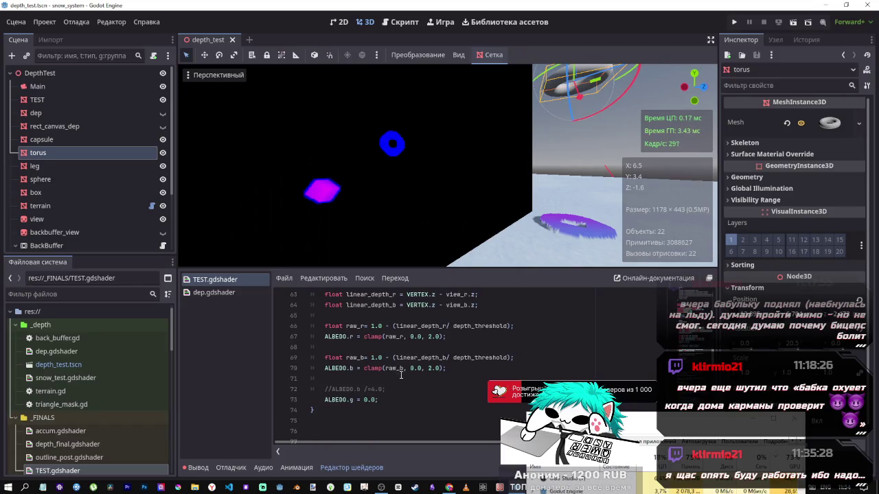
left_click_drag(453, 367, 364, 368)
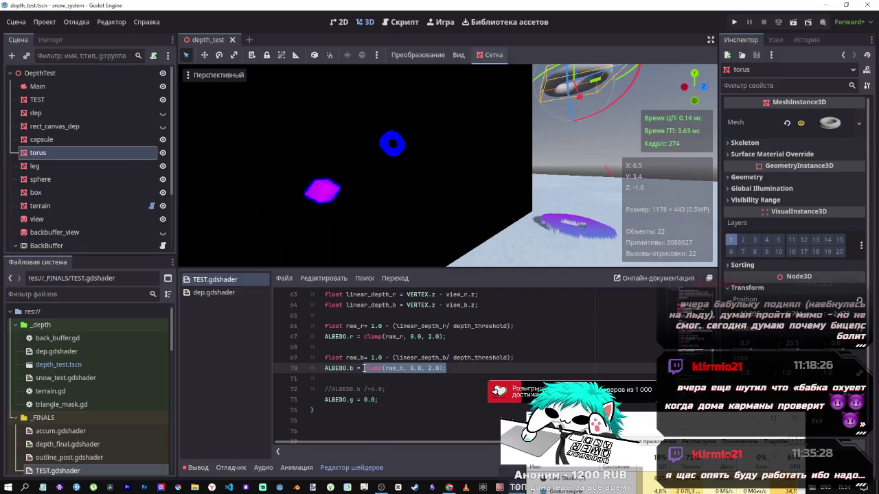
type("raw_b + 0.5;")
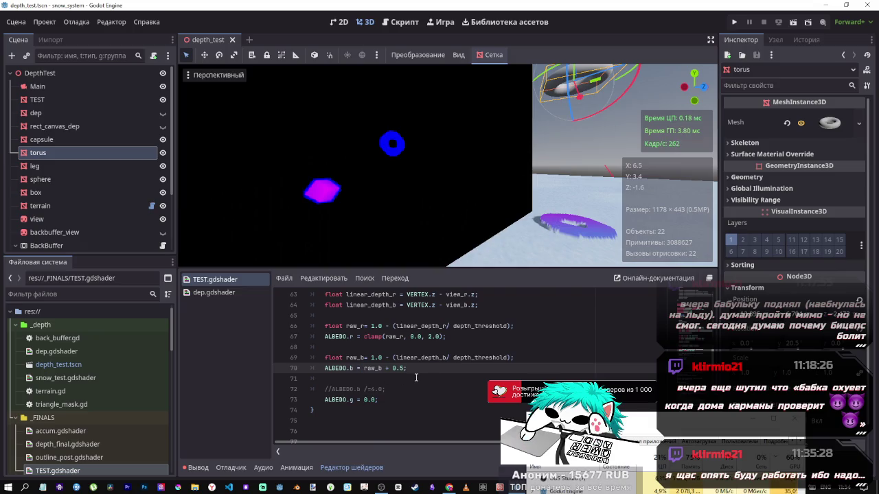
key("ctrl+z")
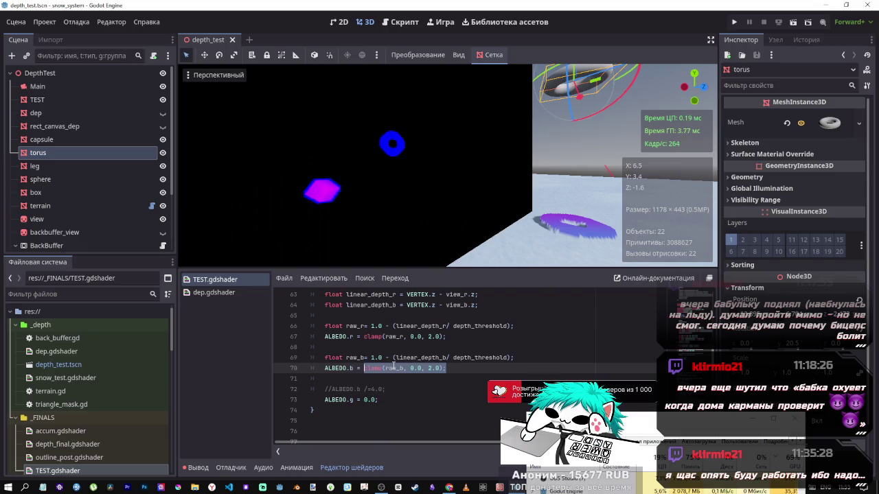
key("ctrl+s")
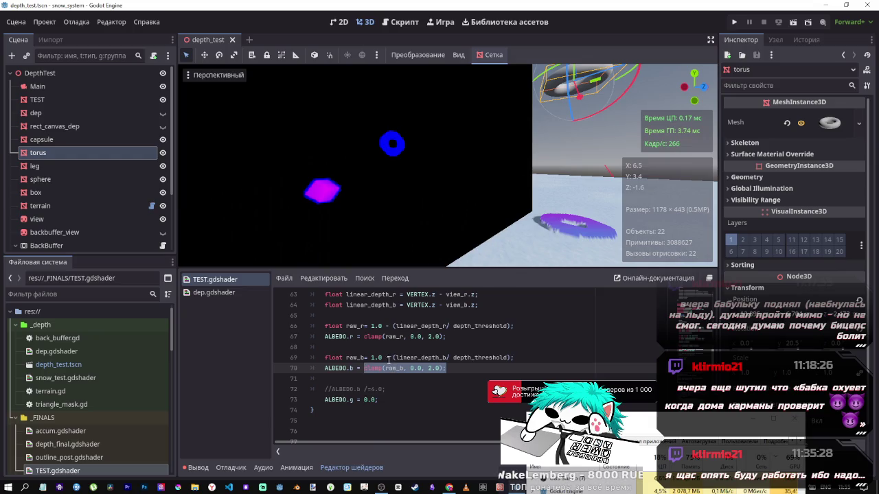
key("alt+Tab")
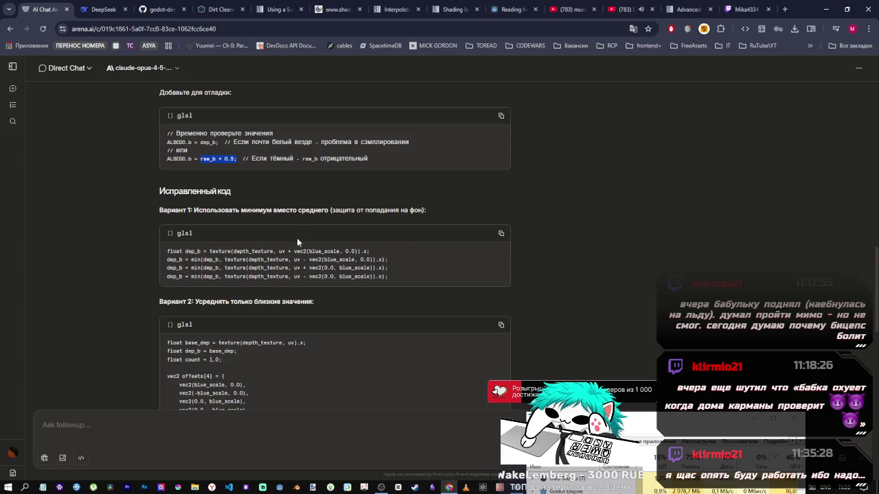
left_click(500, 233)
key("alt+Tab")
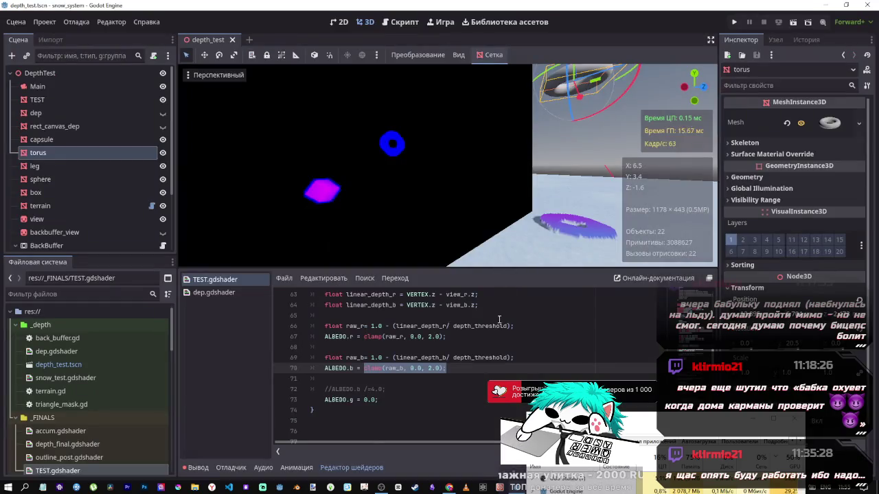
scroll(499, 320, "up", 5)
scroll(443, 326, "down", 5)
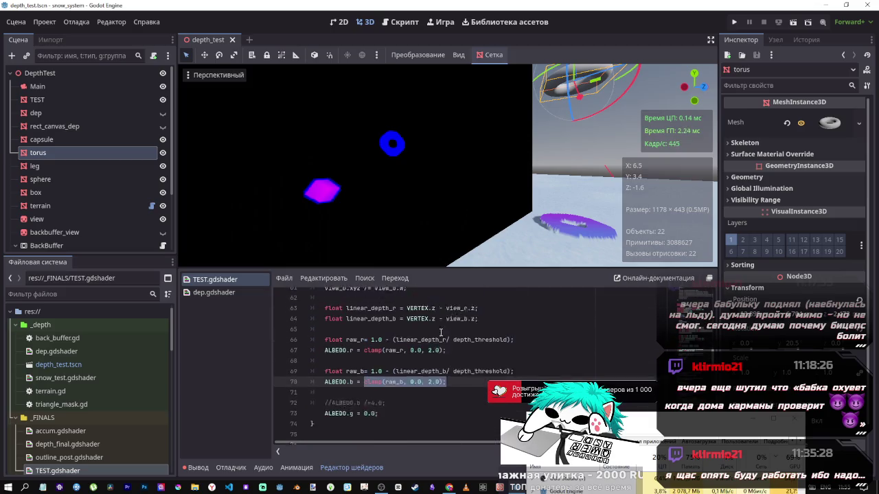
scroll(440, 332, "up", 4)
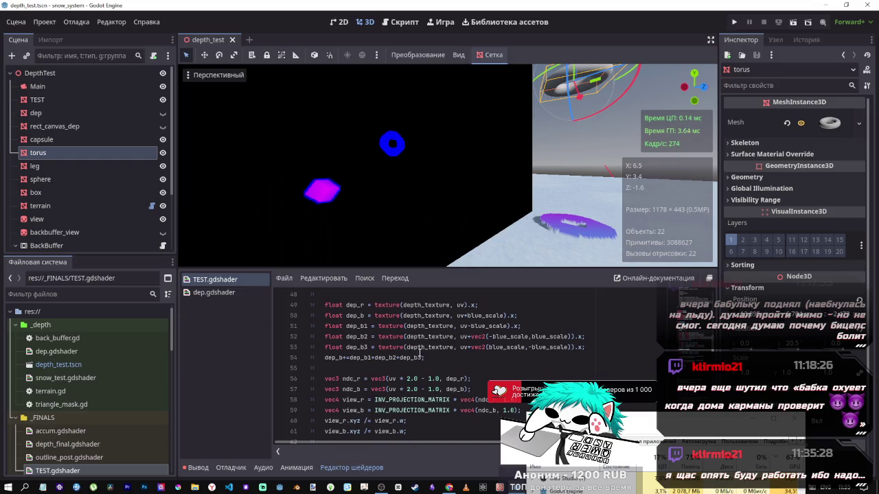
- Comment out old lines 50–54, paste four new dep_b sampling lines, indent them and save
mouse_move(425, 357)
left_mouse_down()
mouse_move(320, 359)
mouse_move(330, 318)
left_mouse_up()
key("ctrl+k")
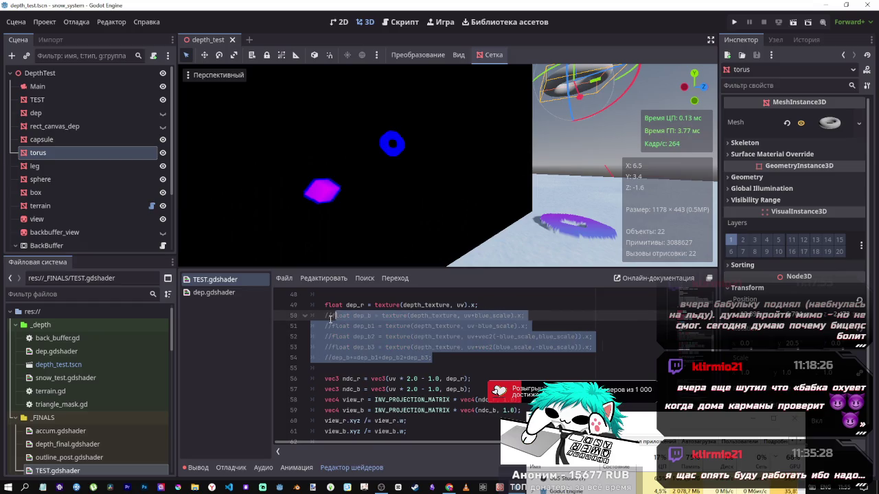
left_click(451, 356)
key("ctrl+v")
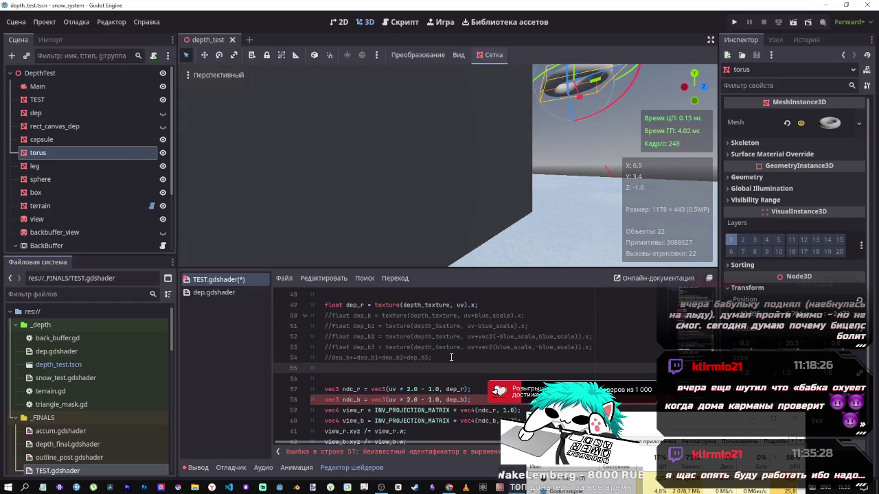
left_click_drag(426, 392, 409, 379)
key("Tab")
key("ctrl+s")
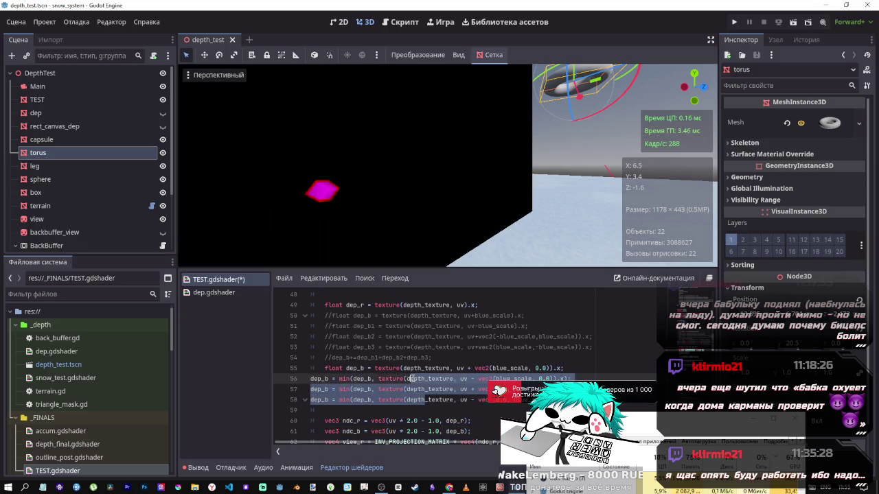
scroll(464, 371, "down", 1)
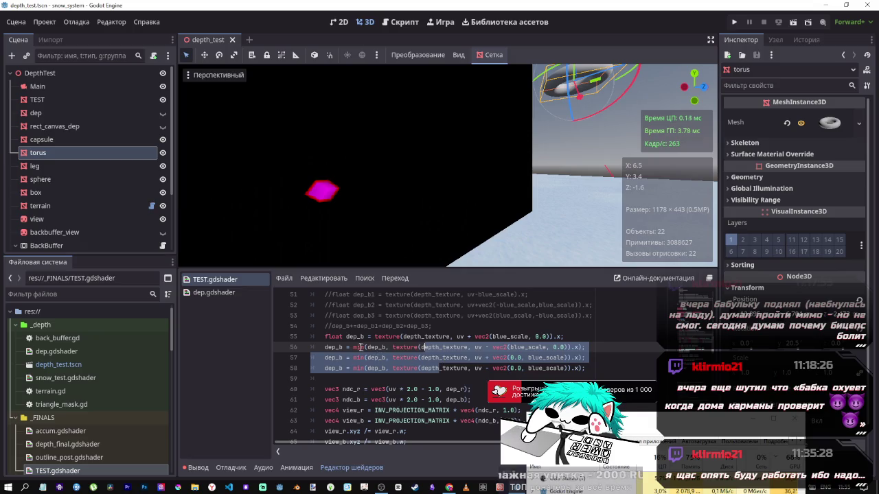
- Replace min with max on lines 56–58 using multi-cursor selection
left_click(362, 348)
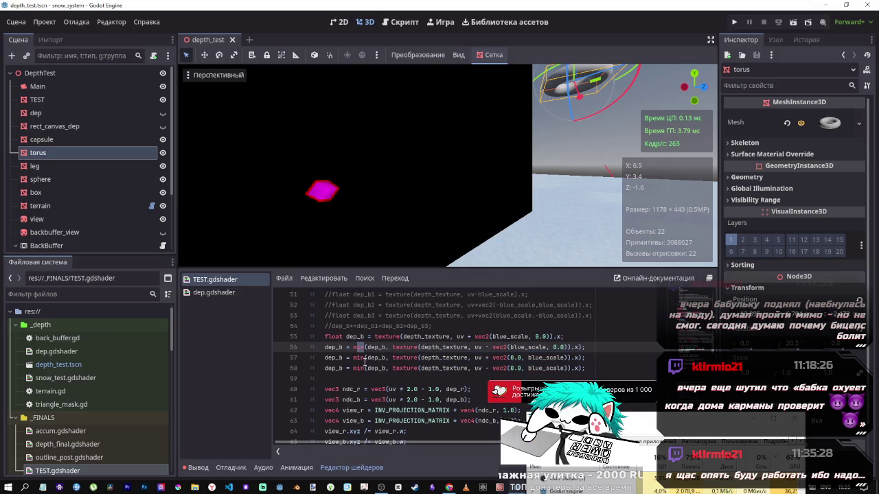
key("ctrl+d")
key("ctrl+d")
type("acx")
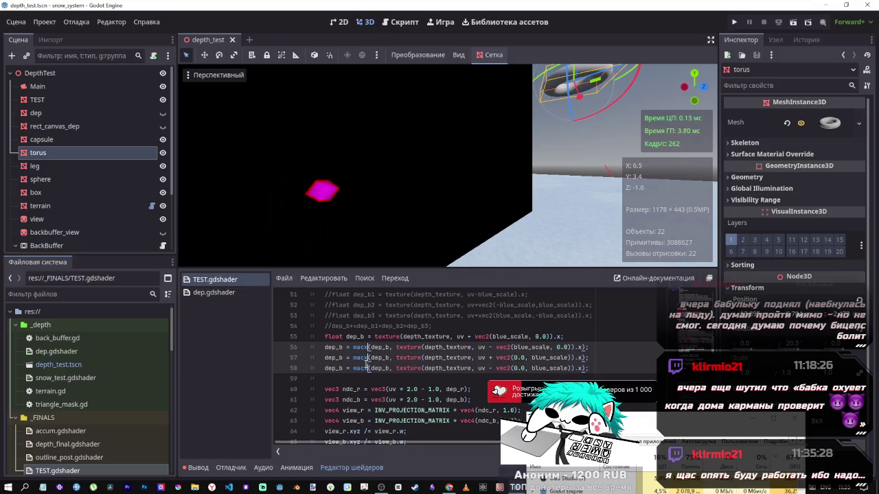
key("BackSpace")
key("BackSpace")
type("x")
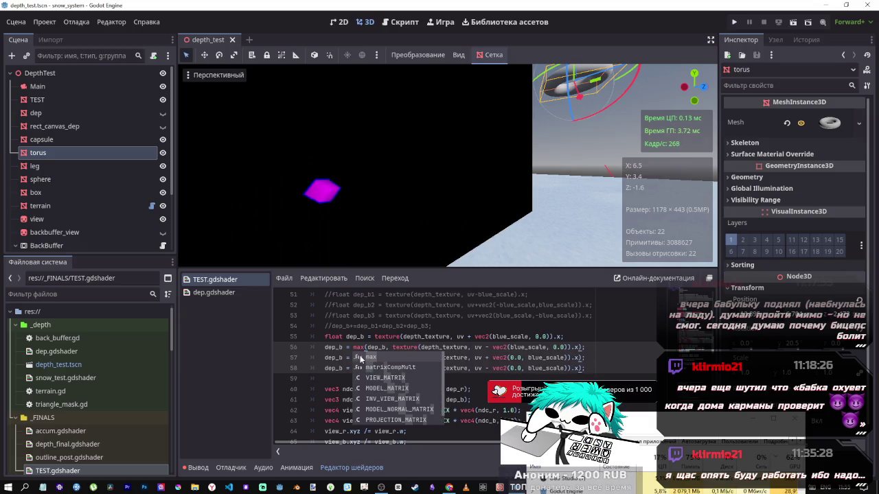
left_click(505, 355)
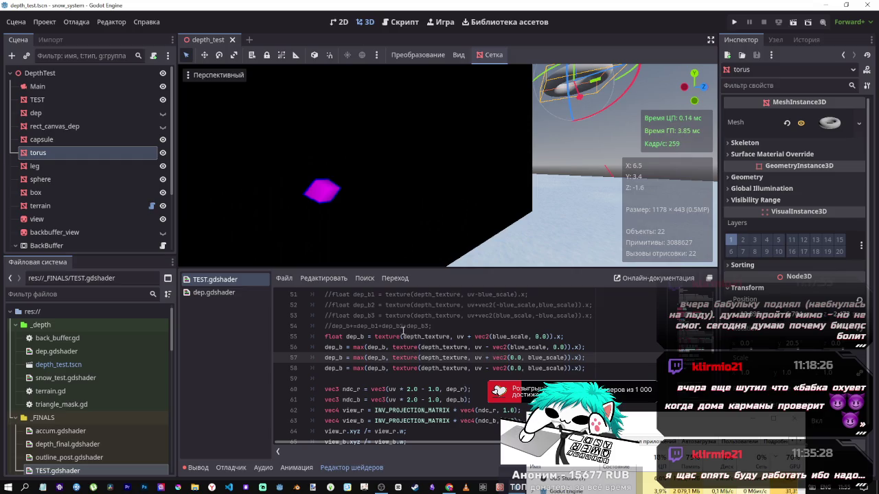
scroll(403, 331, "down", 4)
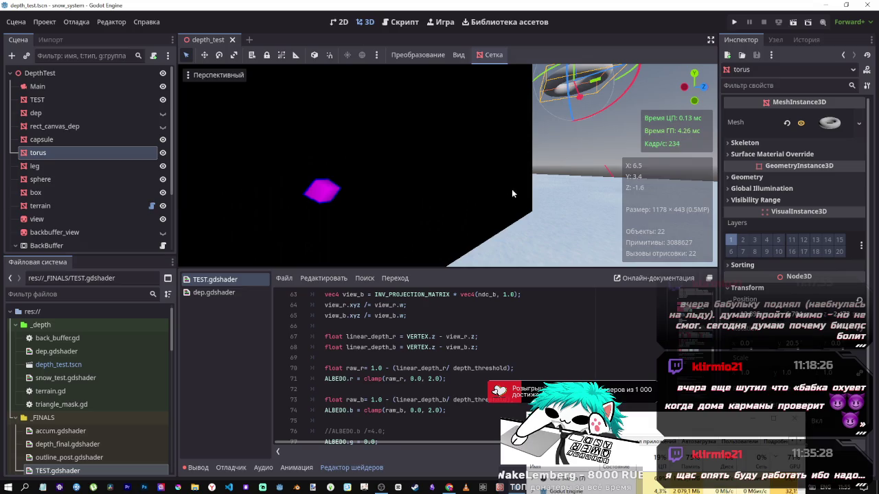
- Frame the torus and move it slightly down along Y
key("f")
mouse_move(484, 110)
left_mouse_down()
mouse_move(480, 240)
mouse_move(473, 230)
mouse_move(443, 245)
left_mouse_up()
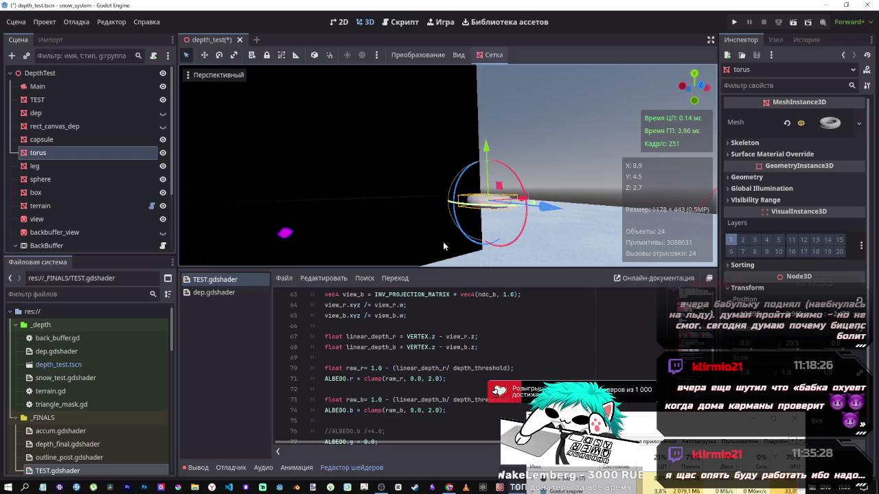
scroll(378, 334, "up", 3)
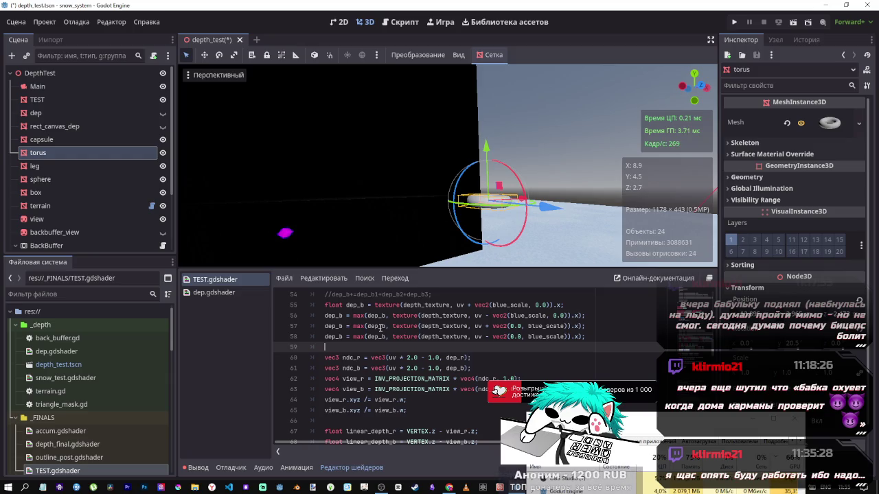
scroll(516, 338, "up", 1)
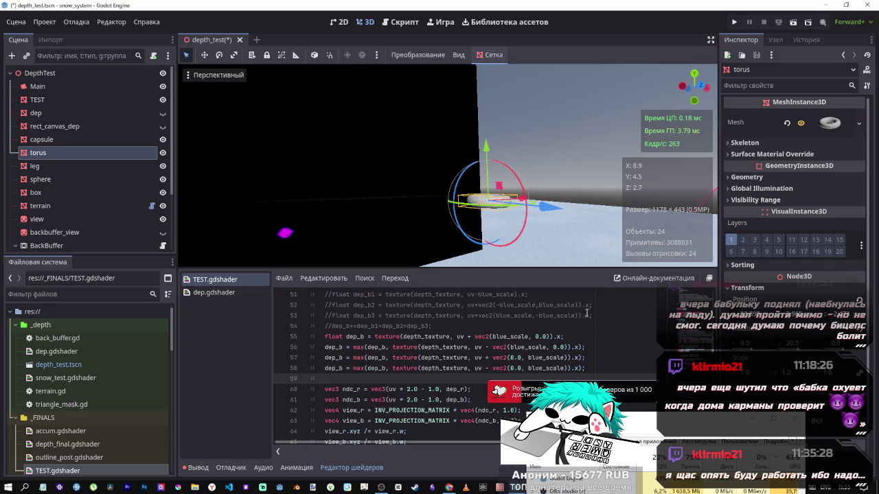
scroll(452, 381, "up", 2)
- Delete the commented-out dep_b lines 50–54 and save the scene
left_click_drag(453, 390, 293, 352)
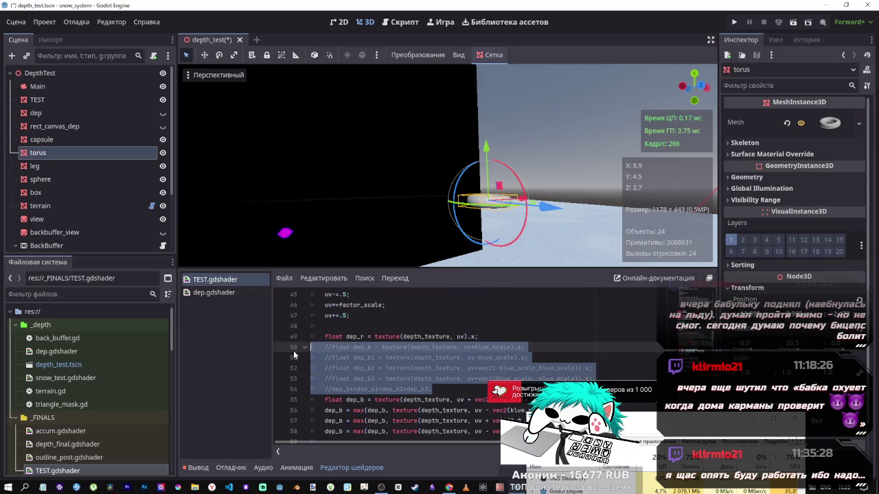
key("ctrl+k")
key("ctrl+s")
scroll(393, 351, "down", 7)
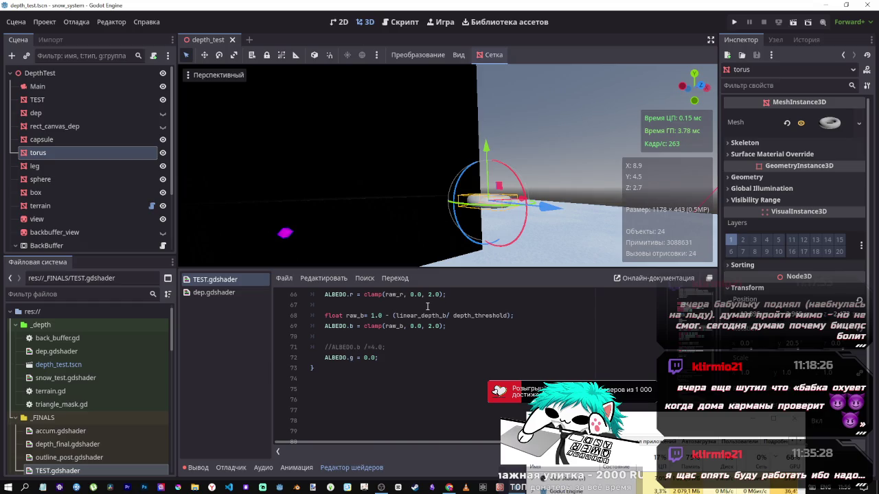
- Try adding raw_r into line 68's linear_depth_b expression and save
double_click(395, 294)
left_click(449, 315)
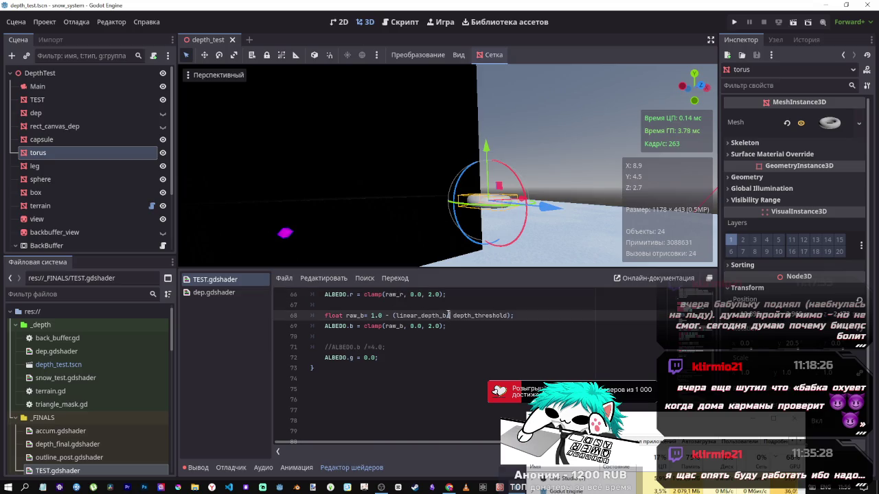
left_click_drag(449, 316, 397, 315)
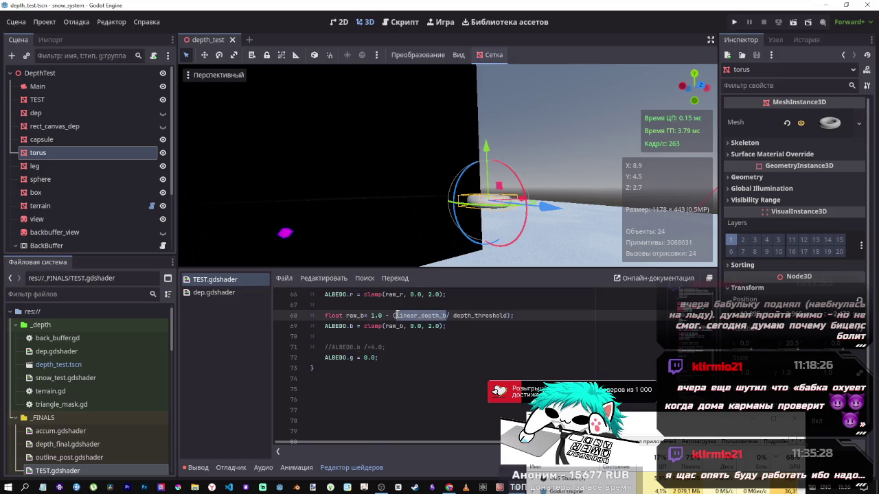
type("(")
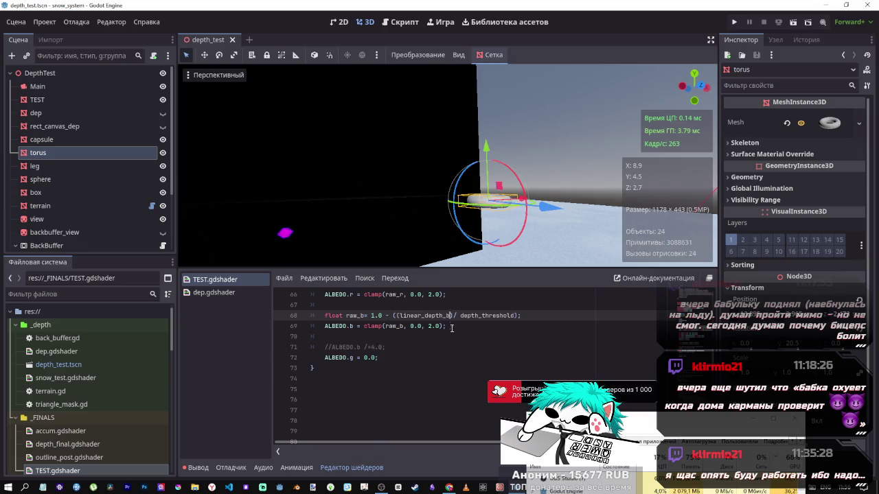
type("-raw_r")
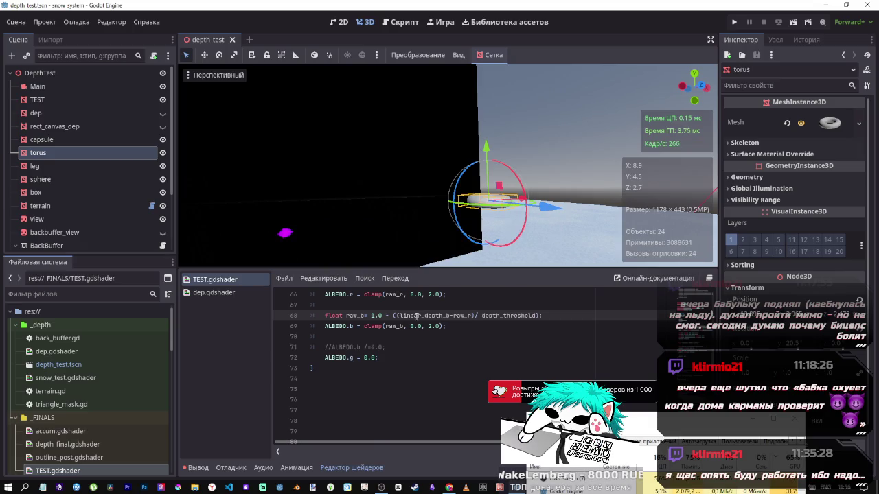
key("BackSpace")
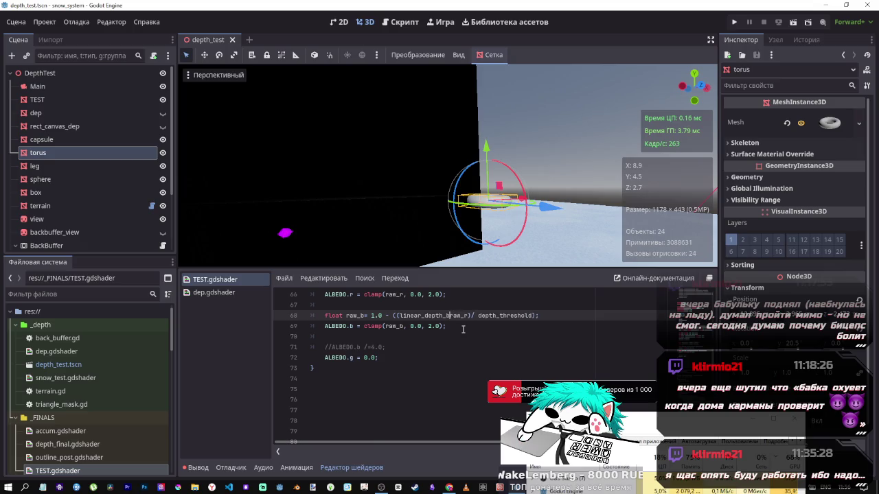
type("+")
key("ctrl+s")
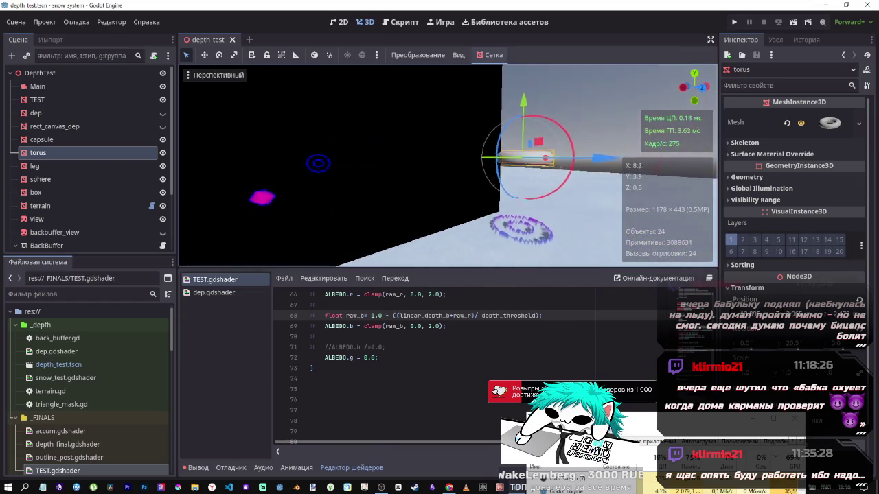
- Raise the torus along Y, remove raw_r from line 68 again and save
mouse_move(527, 81)
left_mouse_down()
mouse_move(528, 32)
mouse_move(528, 96)
left_mouse_up()
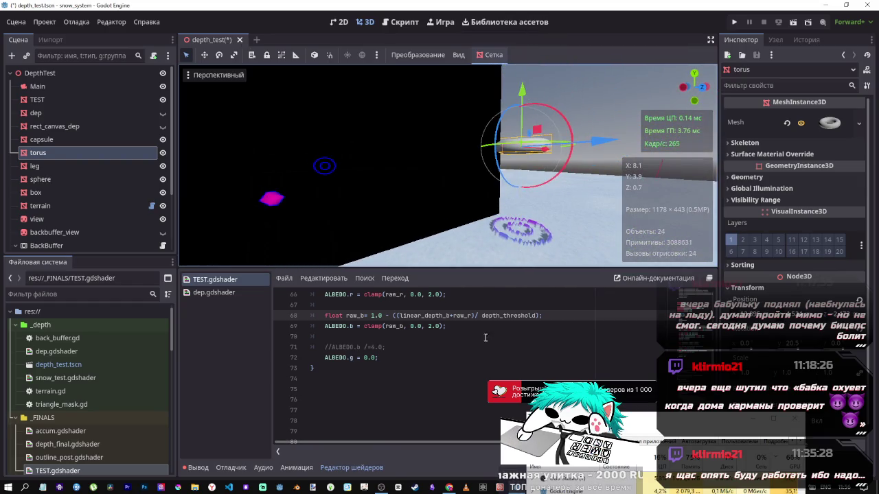
double_click(451, 316)
key("BackSpace")
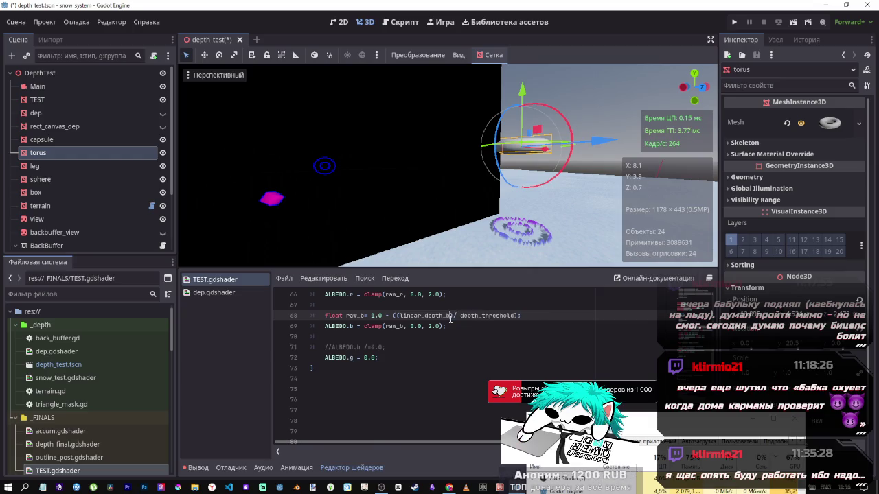
key("ctrl+s")
scroll(437, 336, "up", 3)
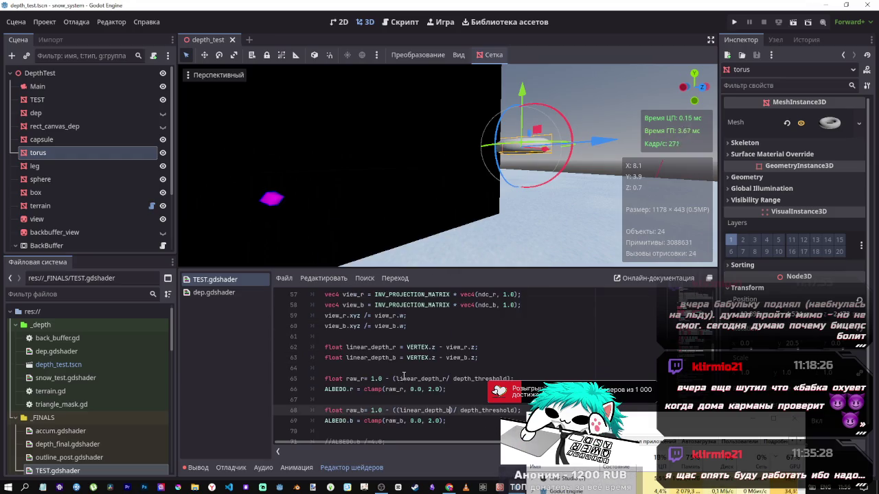
type(")")
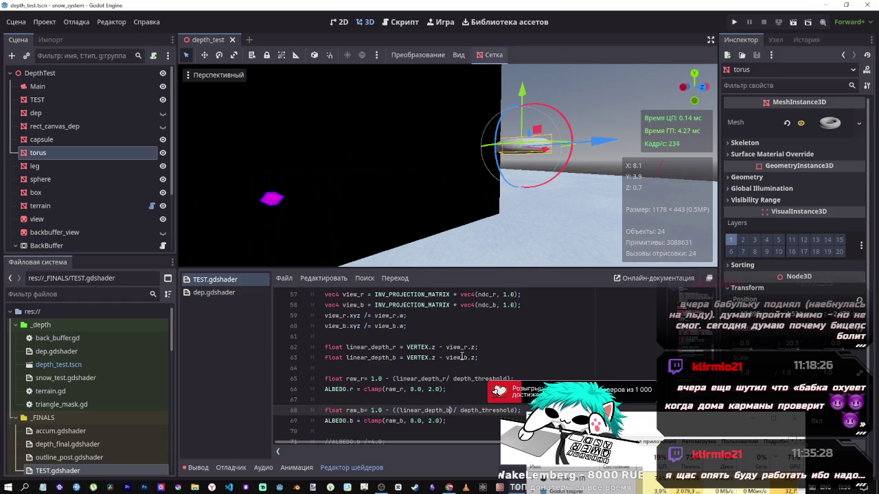
scroll(464, 176, "down", 5)
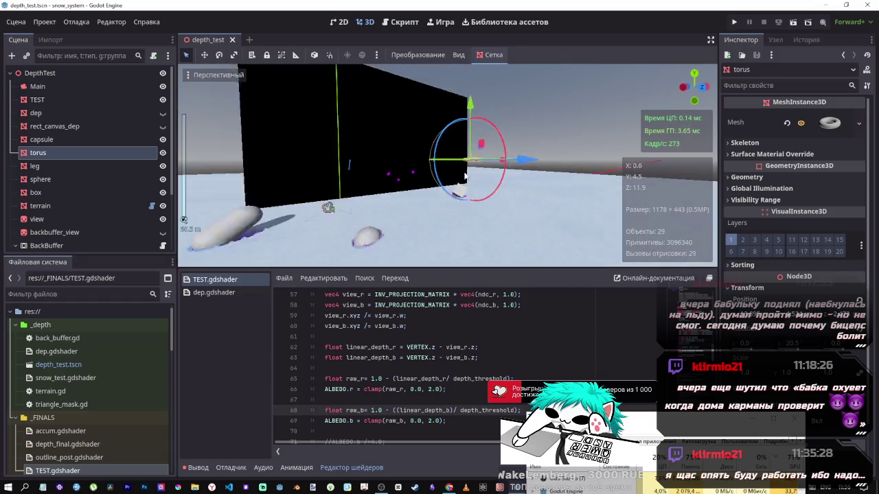
scroll(464, 176, "up", 5)
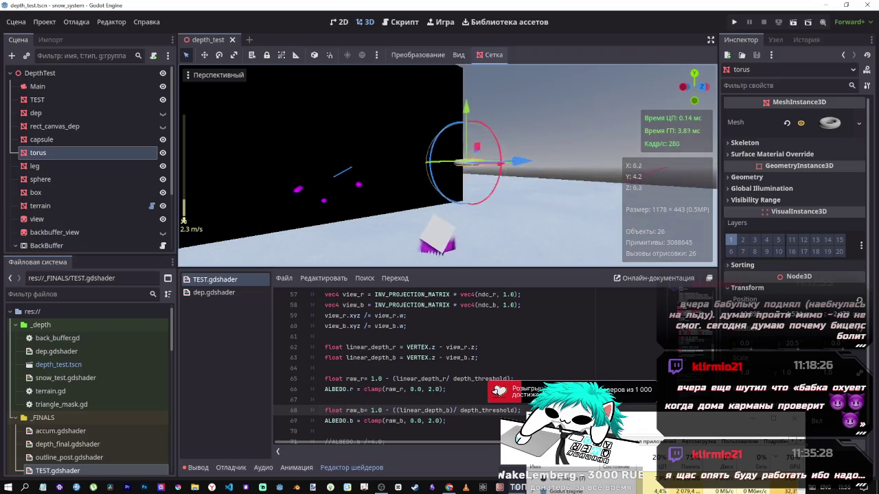
left_click_drag(465, 177, 440, 250)
- Make line 65 compute raw_r from linear_depth_r+linear_depth_b over depth_threshold and save
double_click(433, 380)
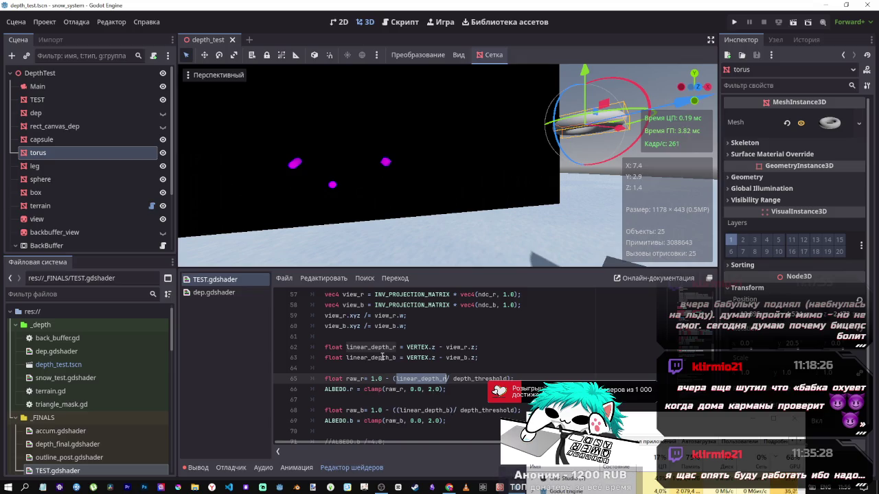
double_click(368, 358)
left_click(448, 389)
type("-linear_depth_b")
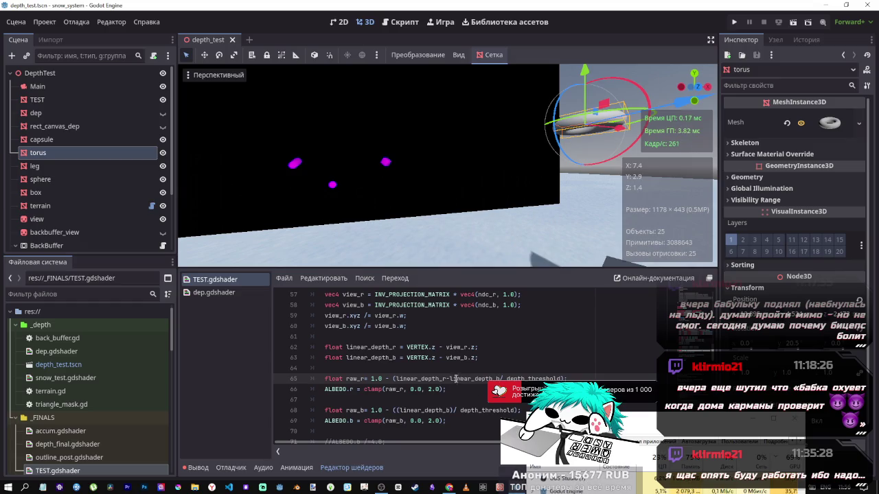
key("BackSpace")
type("+")
key("ctrl+s")
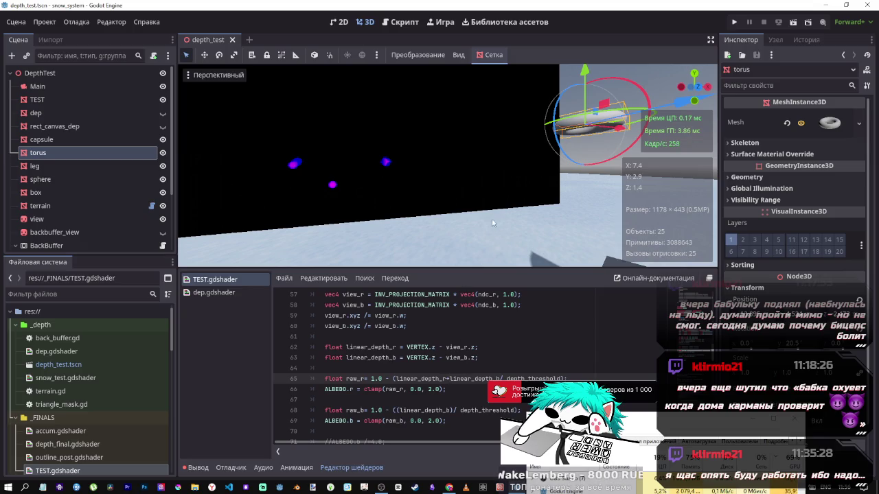
- Fly the camera with WASD until the glowing magenta spheres are framed
key("w")
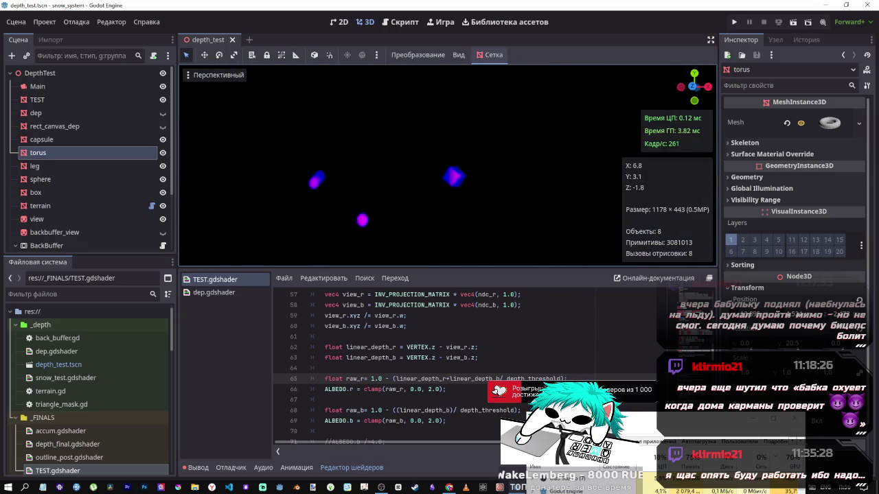
key("s")
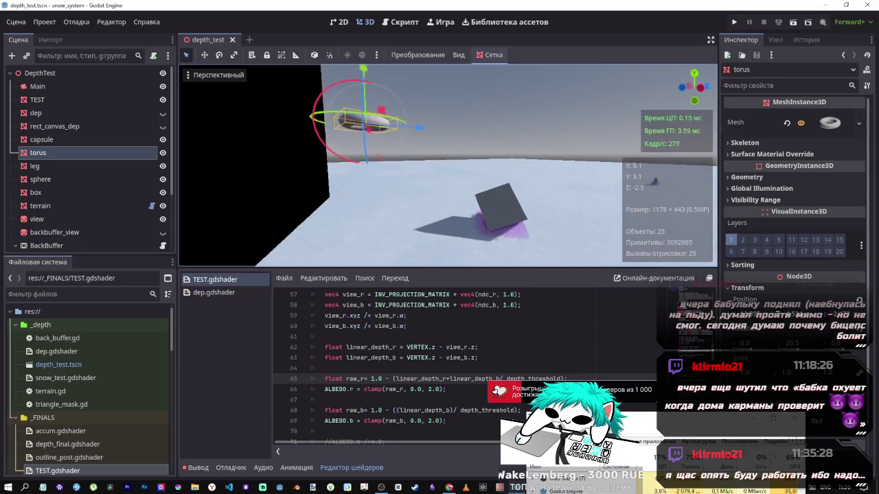
key("a")
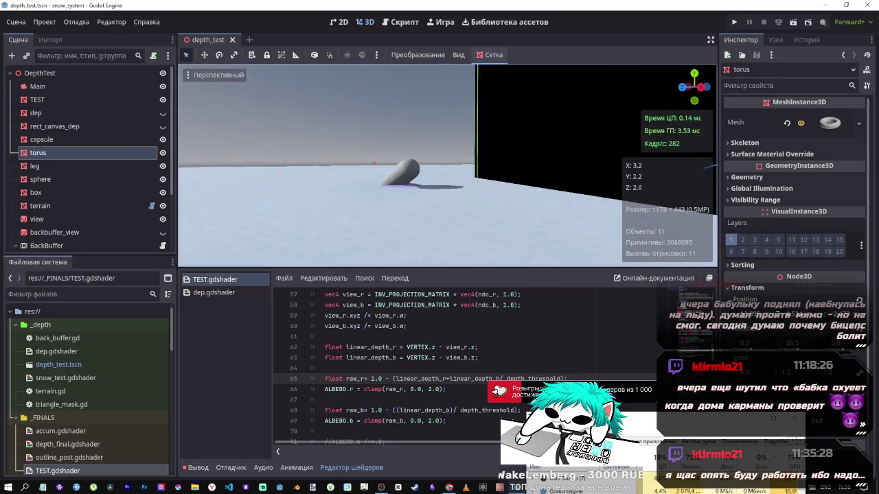
key("d")
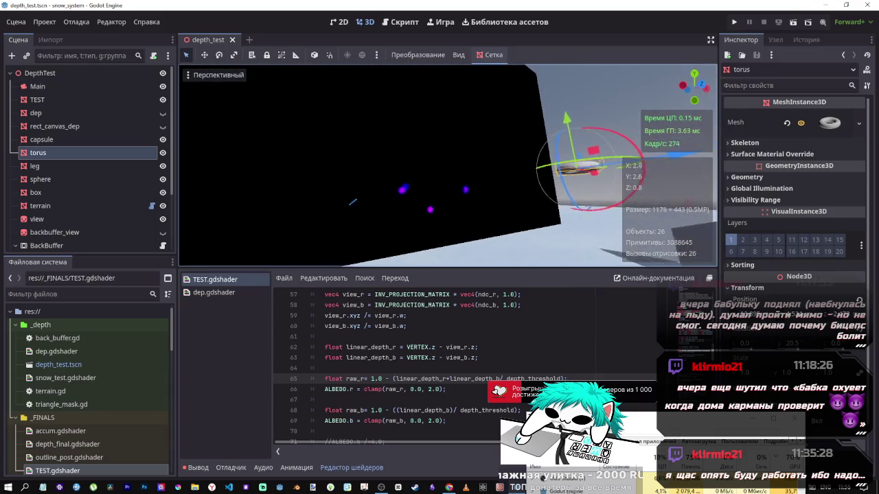
key("a")
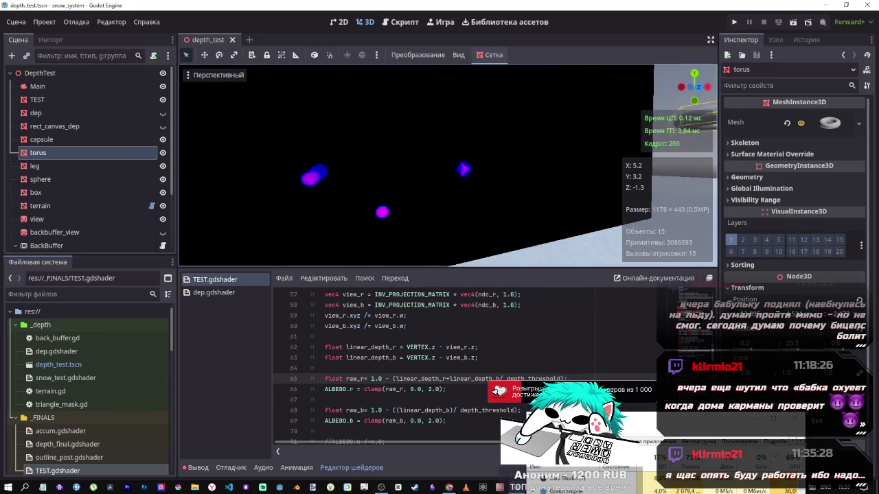
double_click(489, 379)
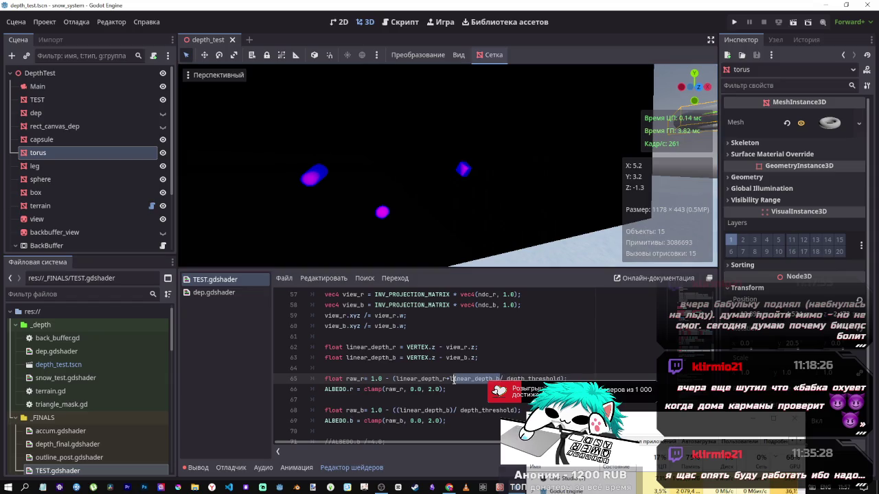
- Remove the linear_depth_b term from line 65, leaving only linear_depth_r
left_click(450, 390)
left_click(458, 379)
key("BackSpace")
type("-")
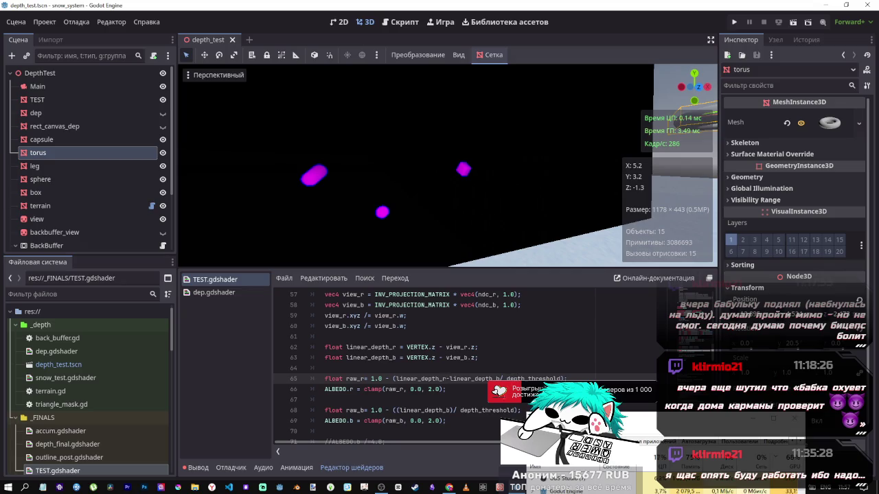
double_click(480, 379)
key("BackSpace")
key("BackSpace")
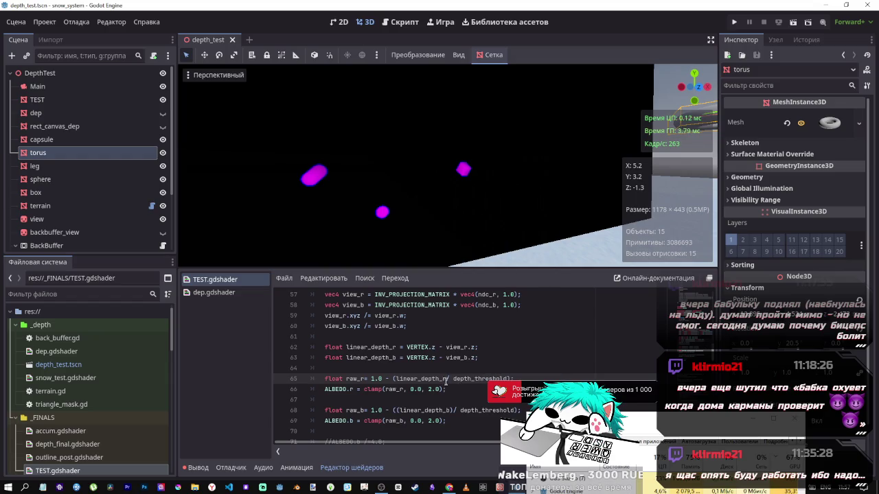
- Paste linear_depth_r into line 68's parentheses with a plus sign
left_click_drag(443, 379, 395, 378)
key("ctrl+c")
left_click(401, 410)
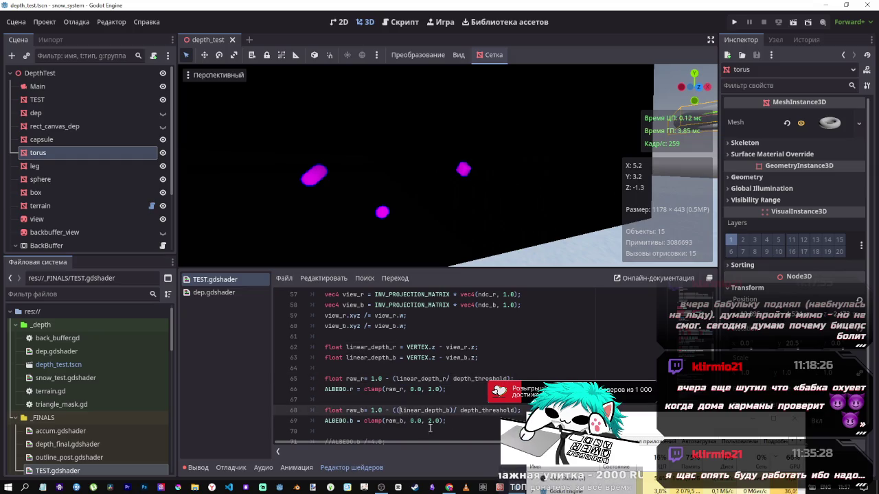
key("ctrl+v")
type("-")
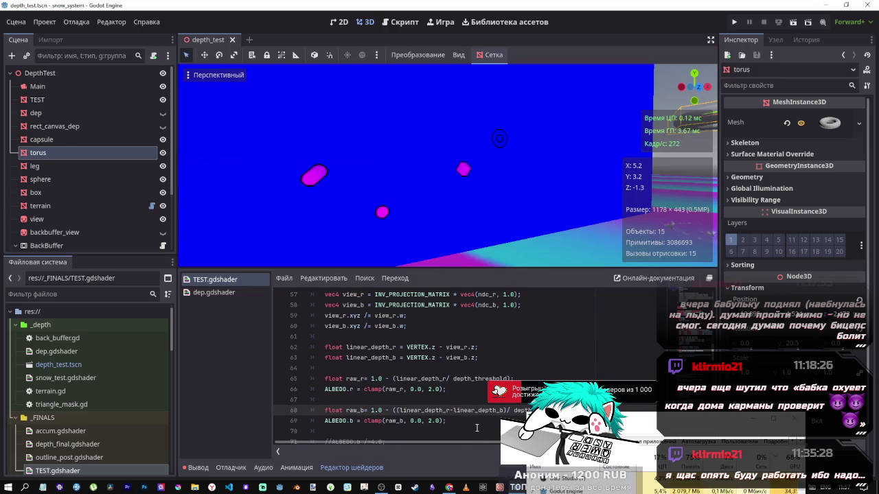
key("BackSpace")
type("+")
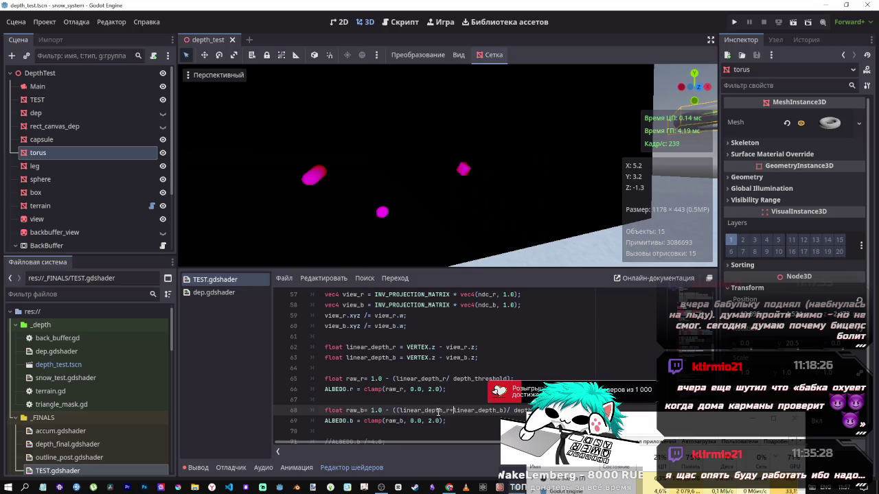
- Try subtracting linear_depth_r on line 68, then undo back to linear_depth_b only and save
double_click(440, 410)
key("Delete")
key("Delete")
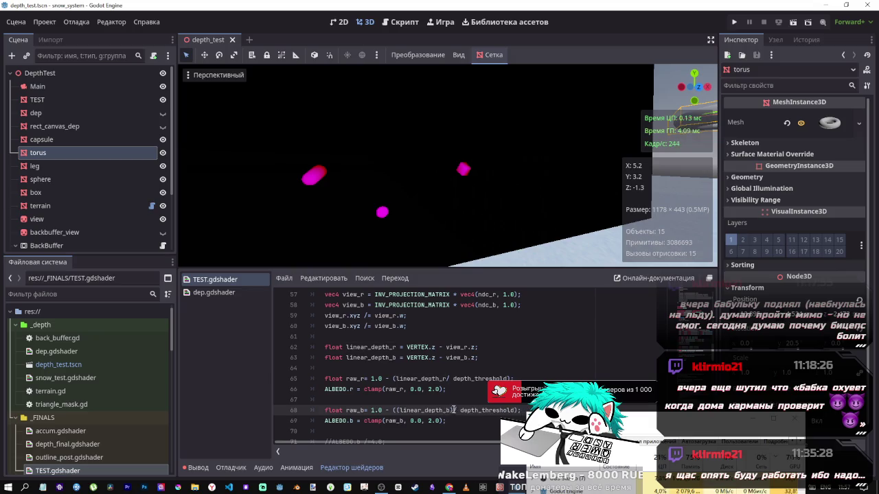
type(")")
type("-linear_depth_r")
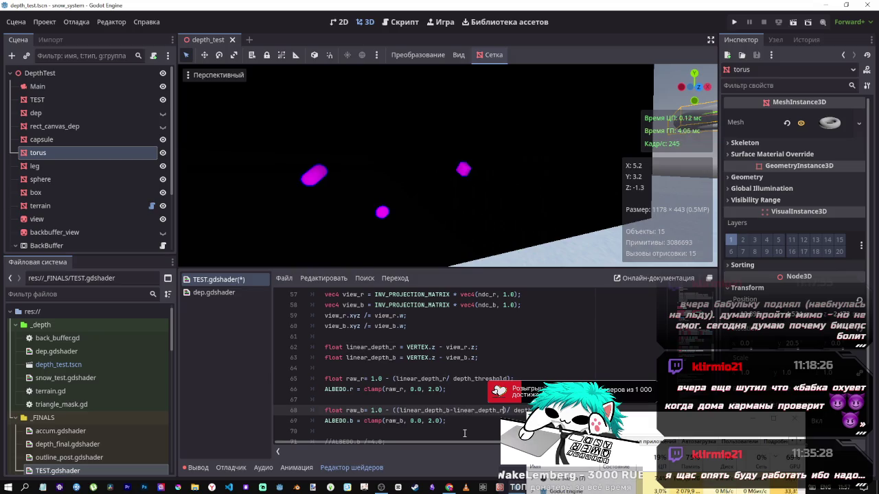
key("ctrl+s")
key("ctrl+z")
key("ctrl+s")
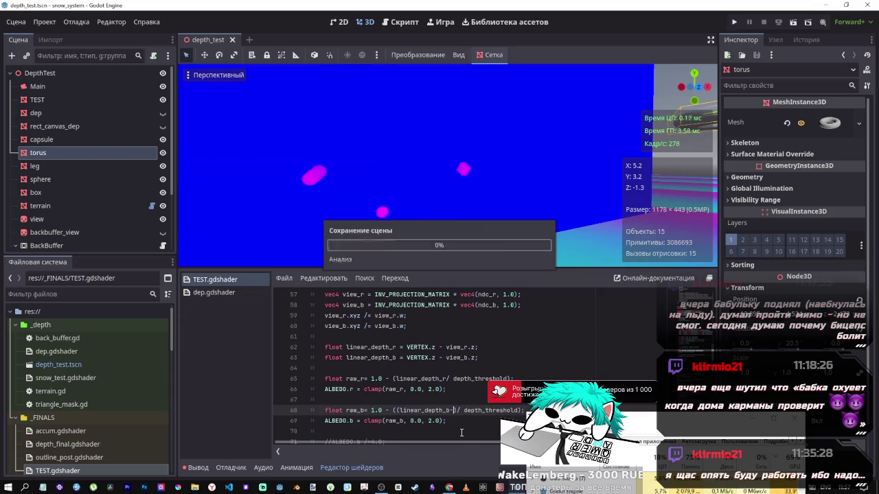
left_click(418, 379)
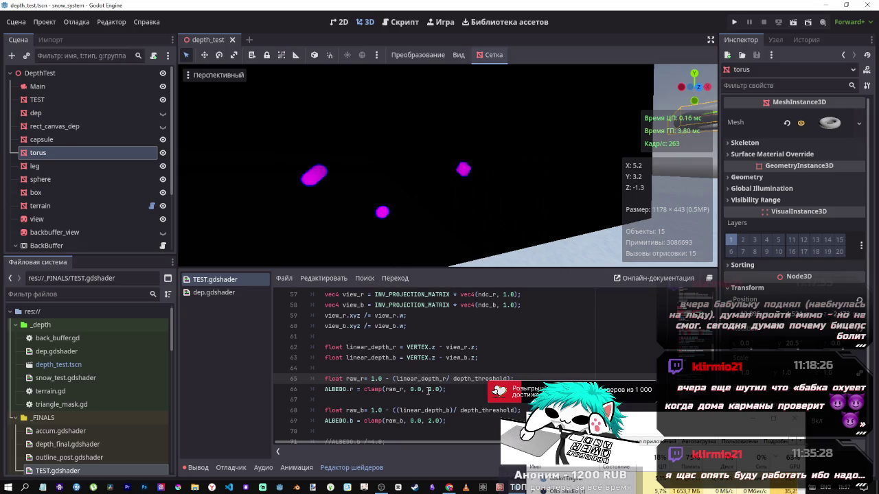
- Prefix linear_depth_r on line 65 with a 2.0* multiplier and save to preview it
left_click(447, 379)
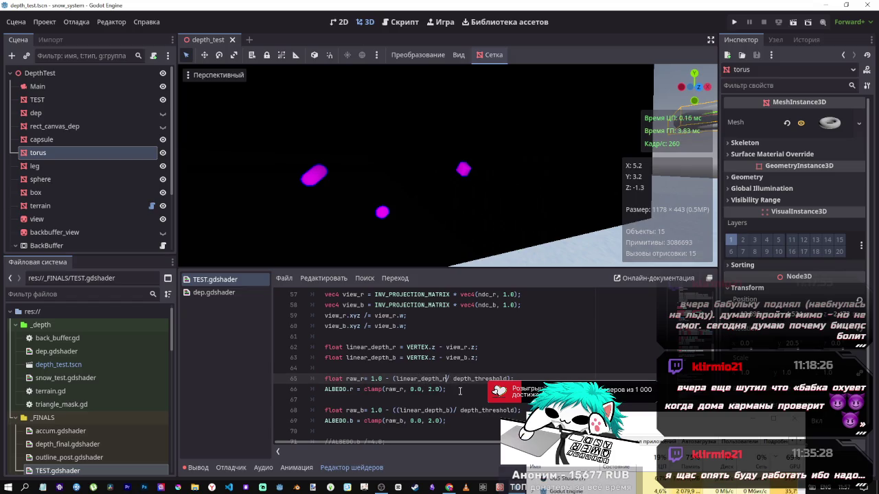
left_click(392, 371)
type("2")
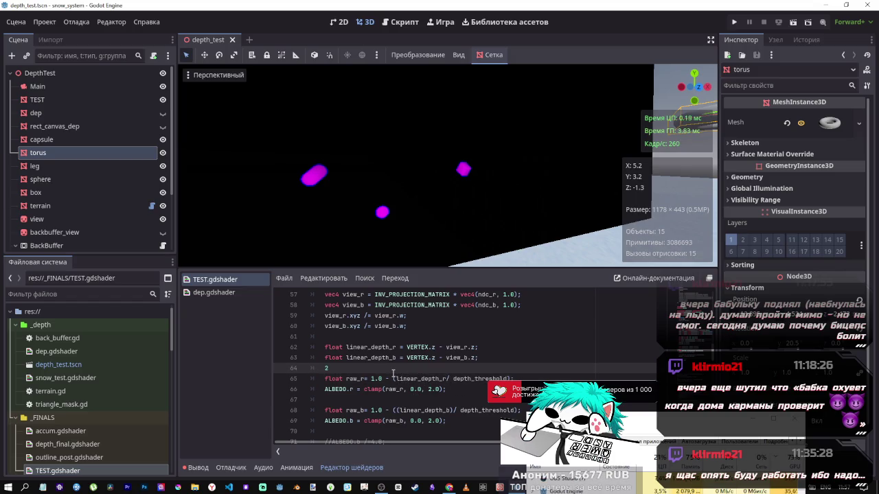
left_click(394, 375)
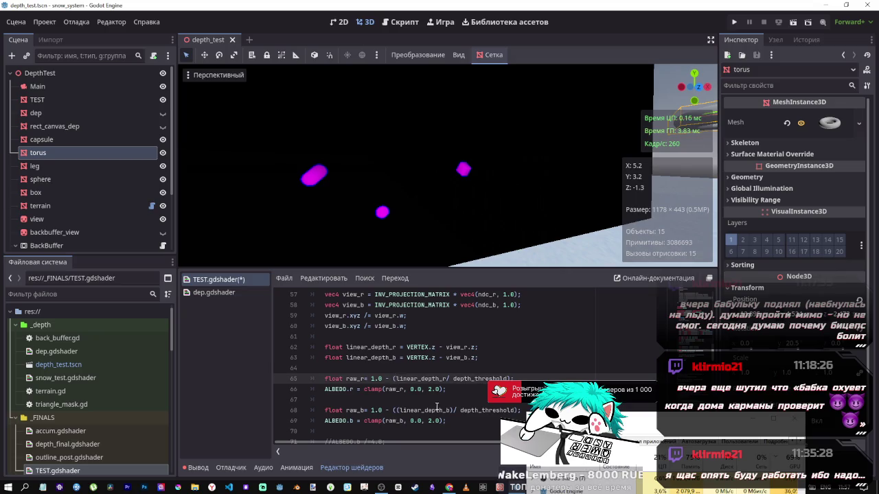
left_click(358, 370)
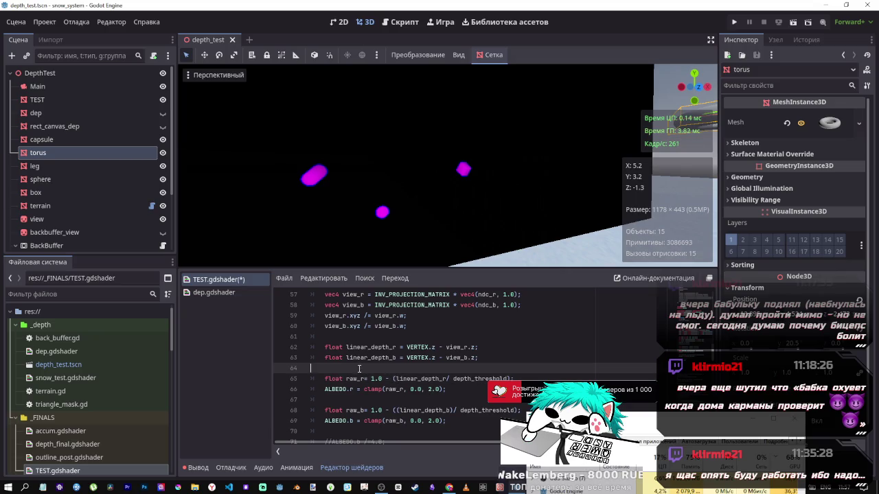
left_click(398, 378)
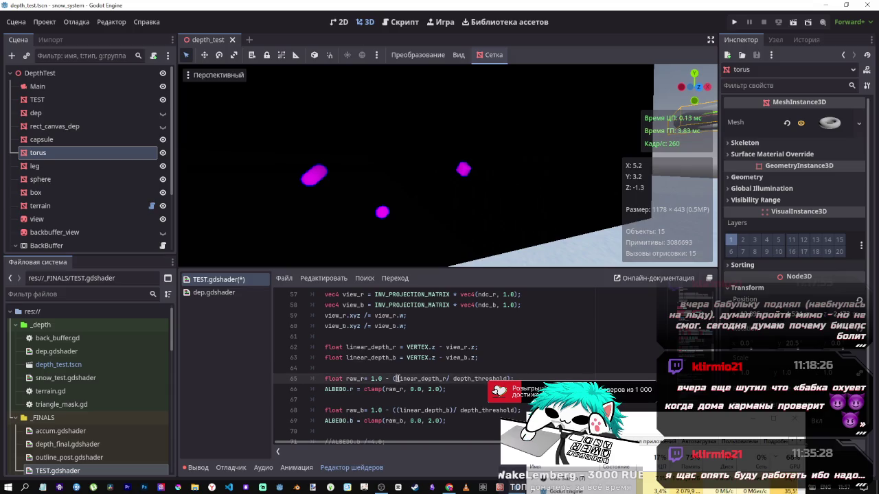
type("2.0")
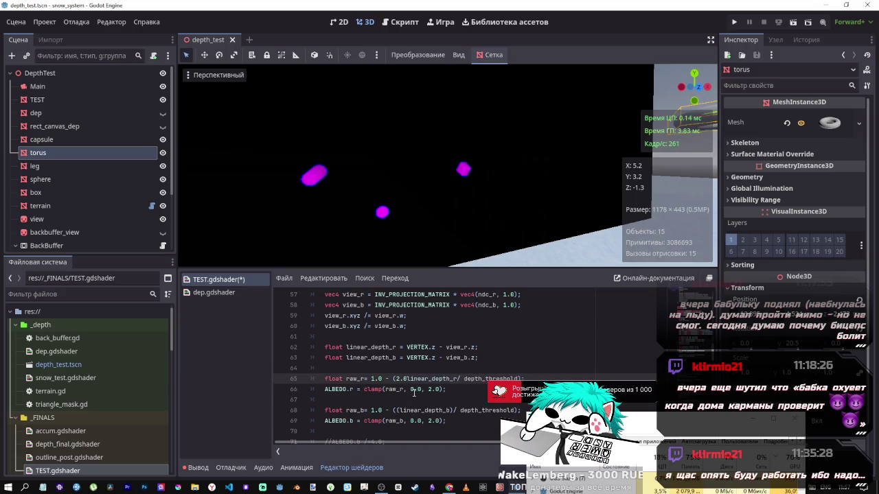
type("*")
key("ctrl+s")
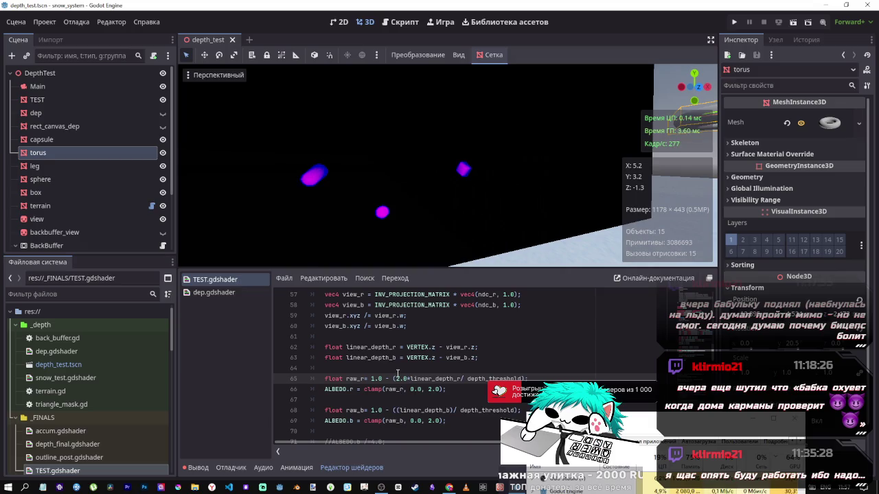
- Try a 3.0 multiplier on line 65, then delete the multiplier and save
double_click(397, 378)
type("3")
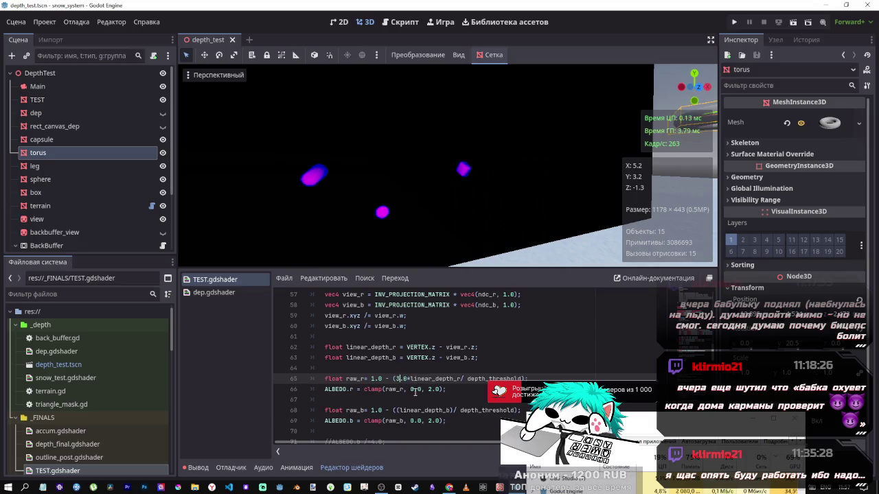
key("ctrl+s")
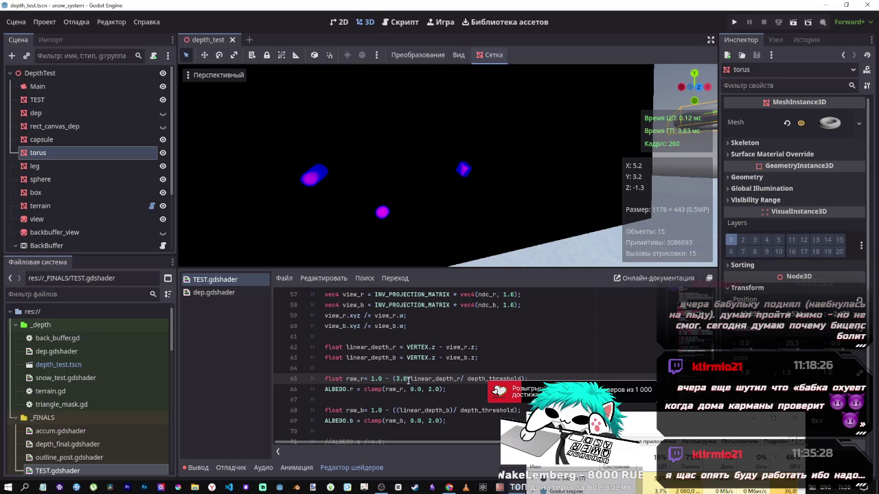
left_click_drag(409, 381, 395, 379)
key("Delete")
key("Delete")
key("ctrl+s")
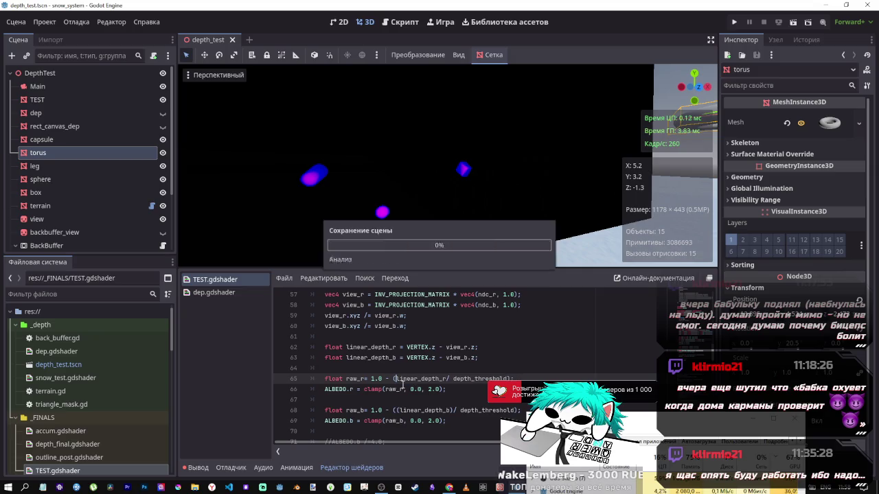
- Test line 65's constant at 2.0 and then 3.0, saving after each
key("Delete")
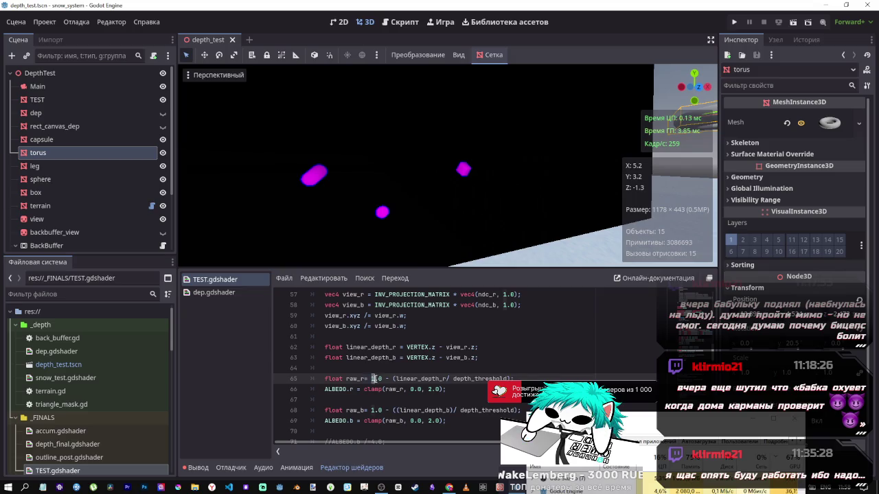
type("2")
key("ctrl+s")
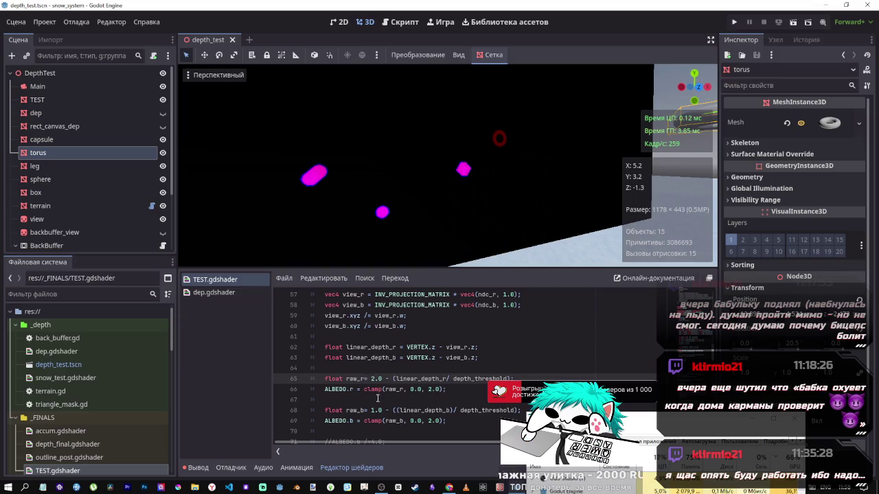
key("Delete")
type("3")
key("ctrl+s")
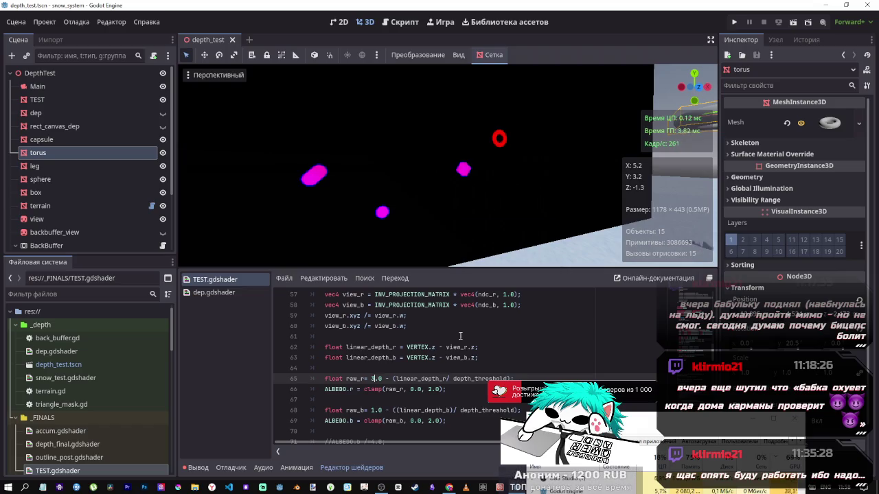
- Raise the torus about one unit and set line 65's constant back to 1.0
mouse_move(455, 225)
left_mouse_down()
mouse_move(439, 220)
mouse_move(473, 213)
mouse_move(455, 225)
left_mouse_up()
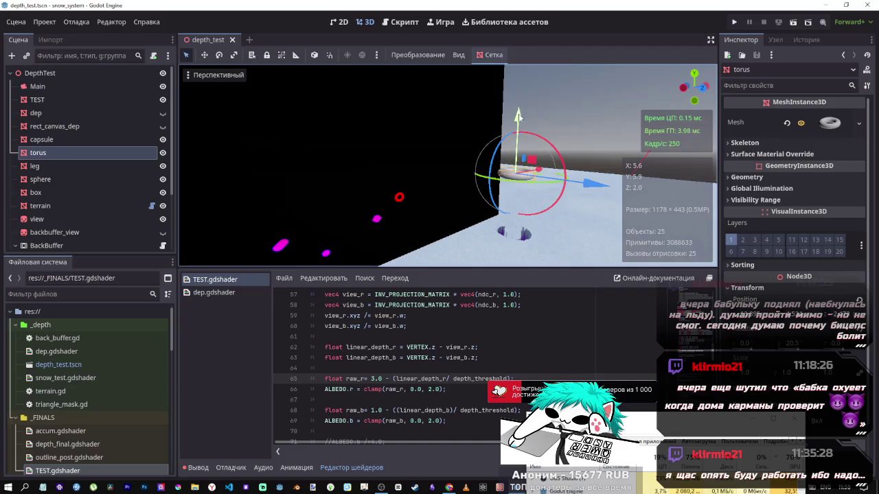
mouse_move(518, 115)
left_mouse_down()
mouse_move(523, 29)
mouse_move(520, 101)
left_mouse_up()
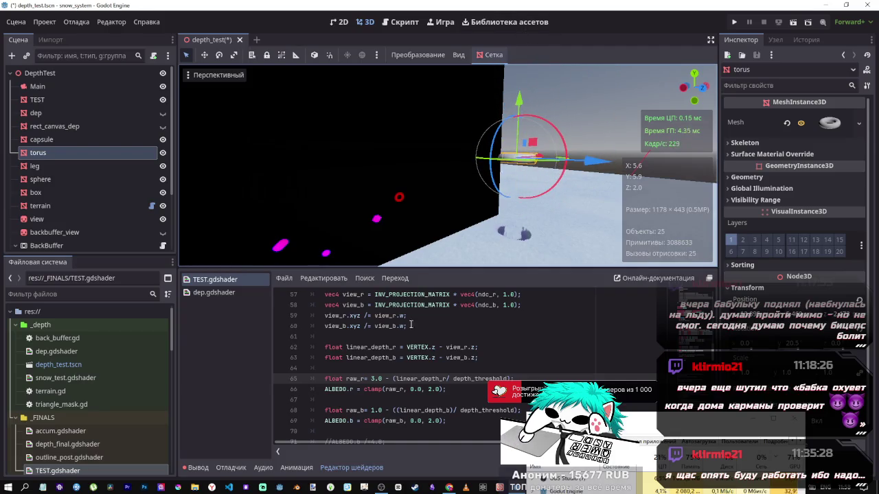
double_click(373, 379)
type("1")
key("ctrl+s")
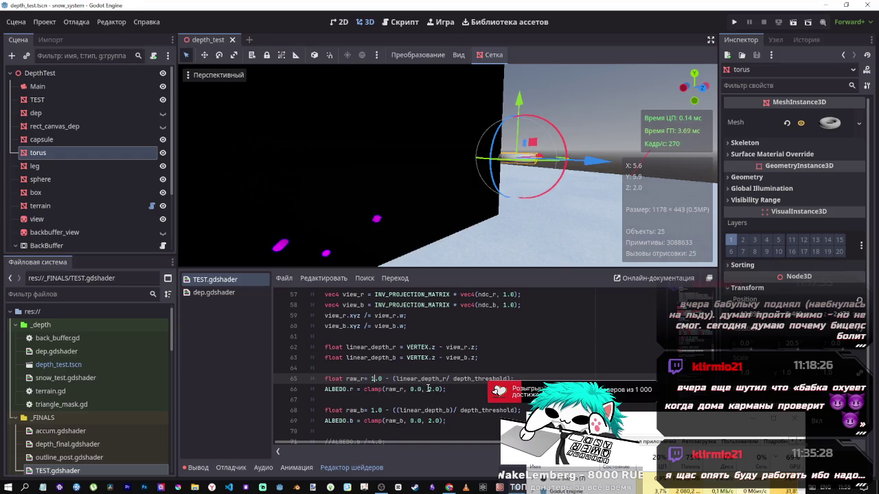
- Cap the red and blue clamp maxima on lines 66 and 69 at 1.0 and save
double_click(430, 389)
type("1")
double_click(430, 421)
type("1")
key("ctrl+s")
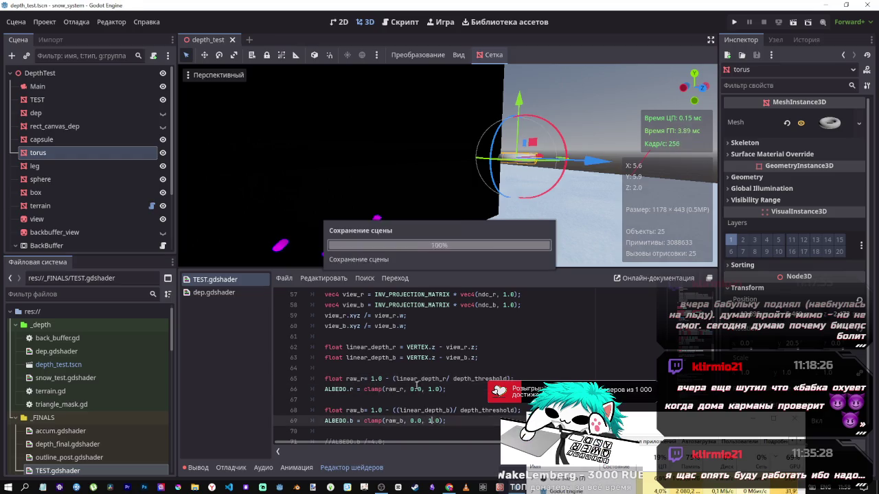
left_click_drag(467, 193, 468, 193)
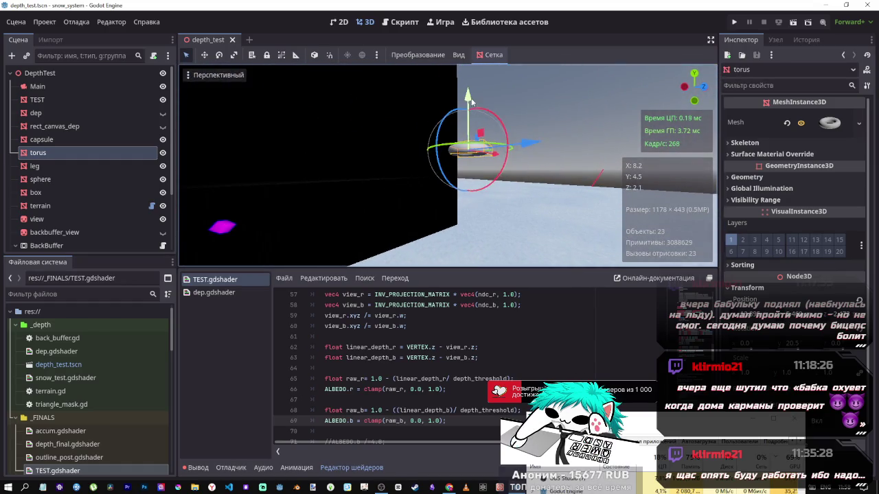
- Lower the torus along Y and navigate the viewport around it and the snowy scene
left_click_drag(468, 137, 466, 158)
left_click_drag(467, 193, 467, 193)
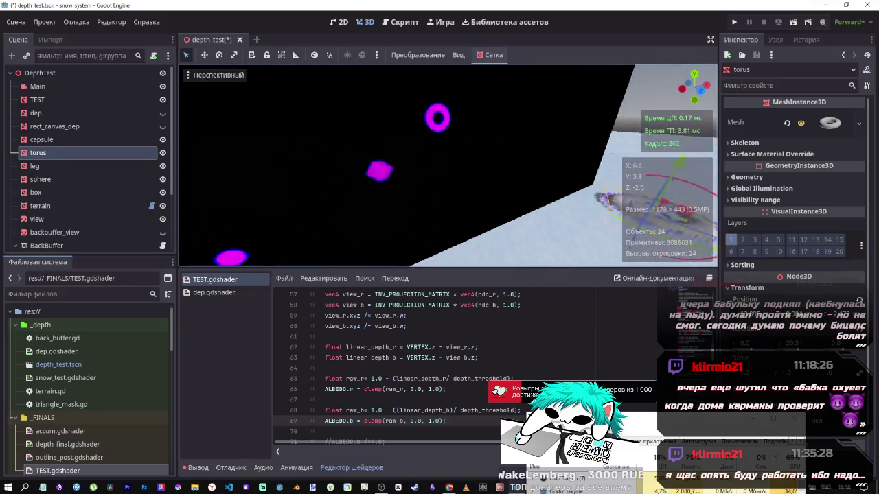
scroll(532, 329, "up", 5)
scroll(537, 334, "up", 2)
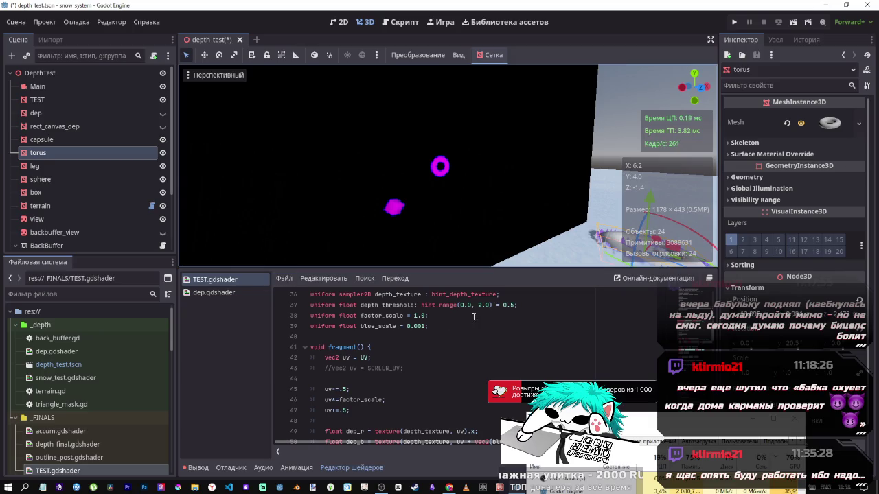
key("w")
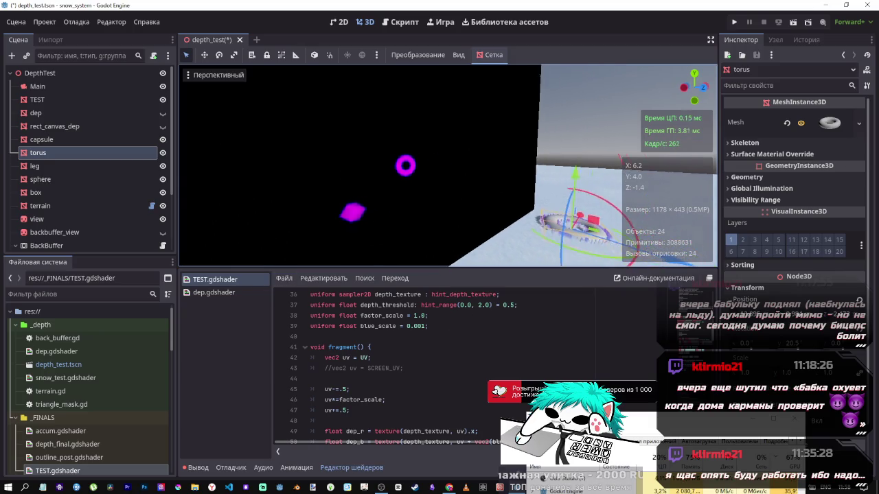
key("s")
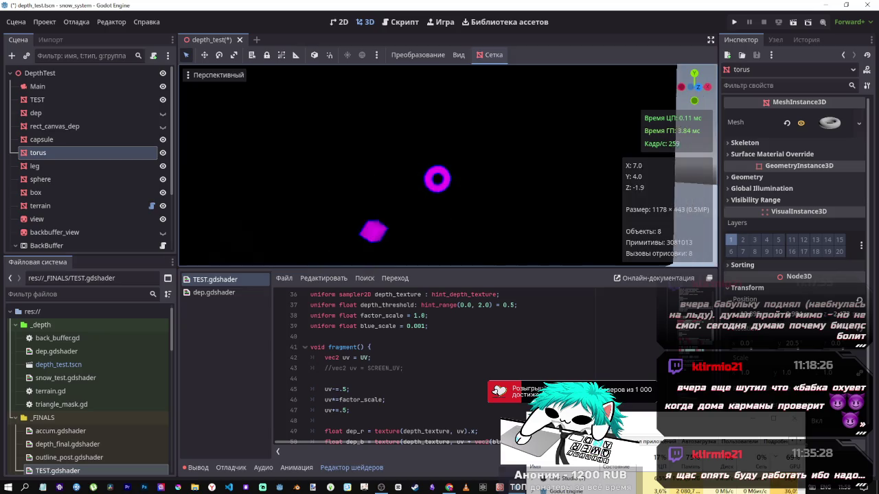
key("f")
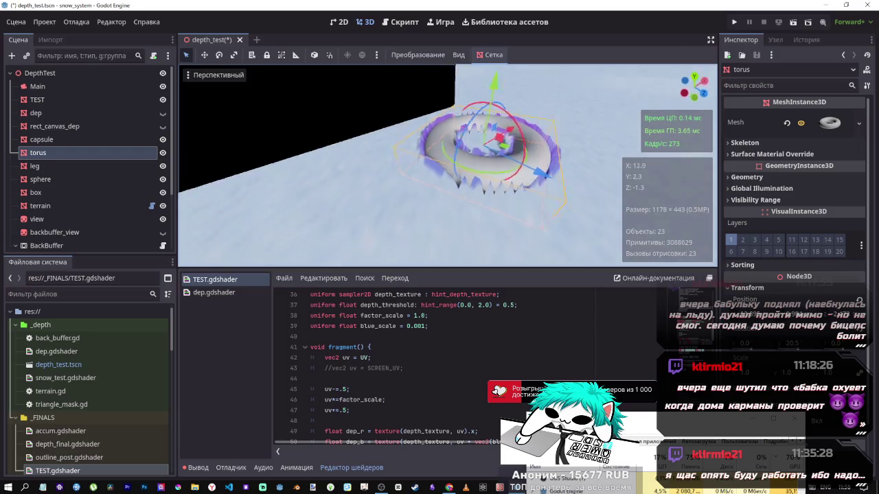
key("a")
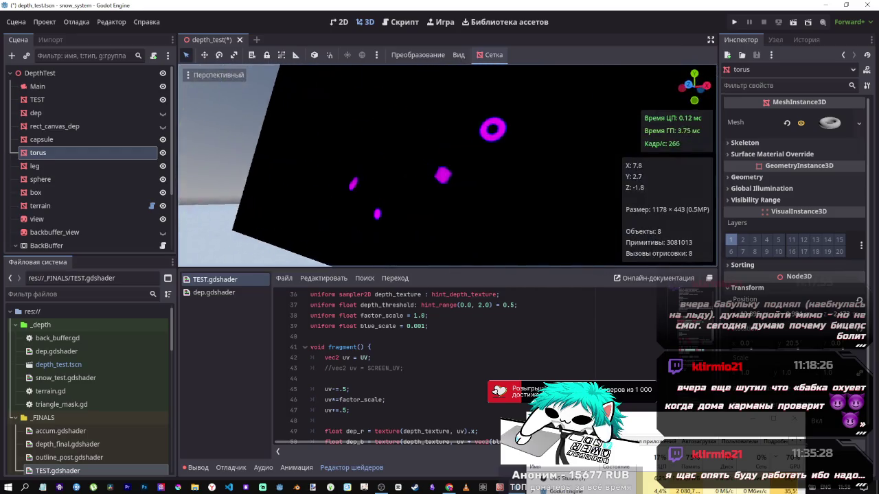
left_click(497, 378)
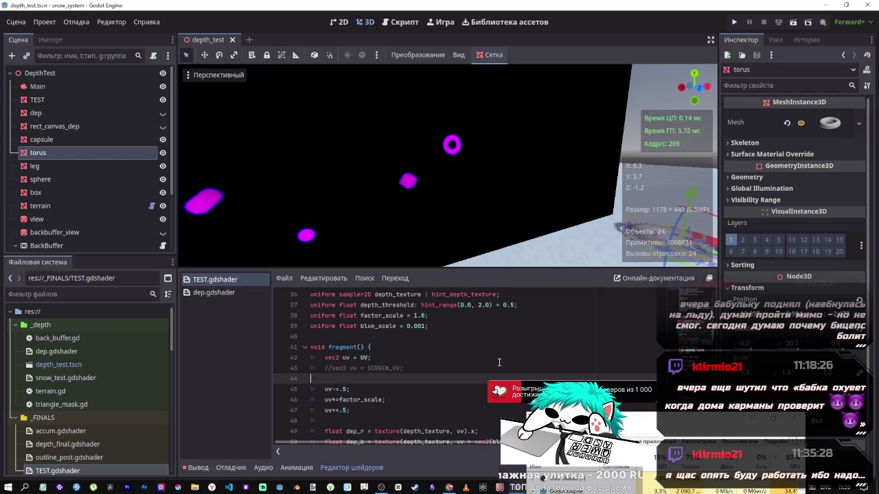
left_click_drag(555, 218, 687, 191)
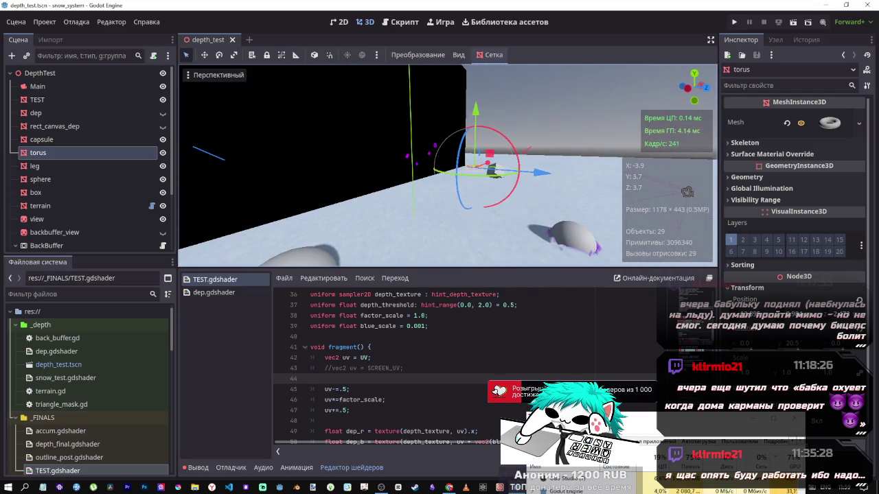
- Compare the depth effect with TEST hidden and dep shown, restore them, then select TEST's material
left_click(162, 100)
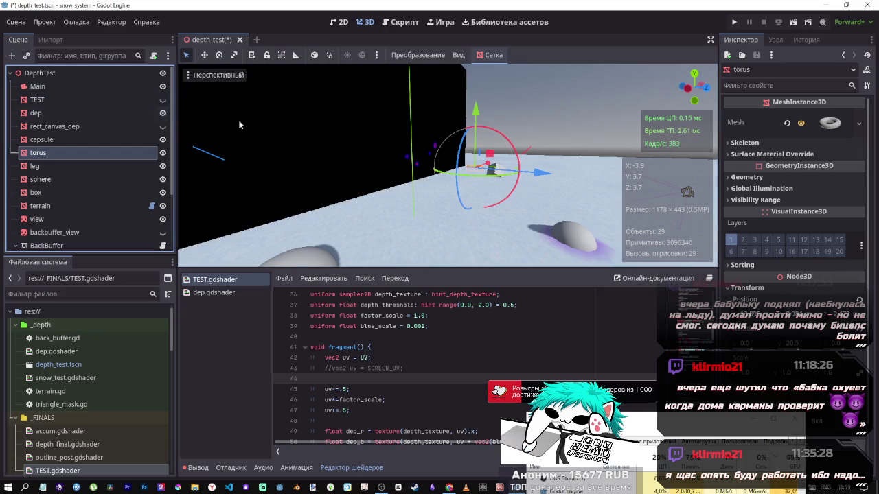
left_click(163, 112)
mouse_move(446, 165)
left_mouse_down()
mouse_move(357, 165)
mouse_move(316, 151)
mouse_move(433, 164)
mouse_move(419, 162)
left_mouse_up()
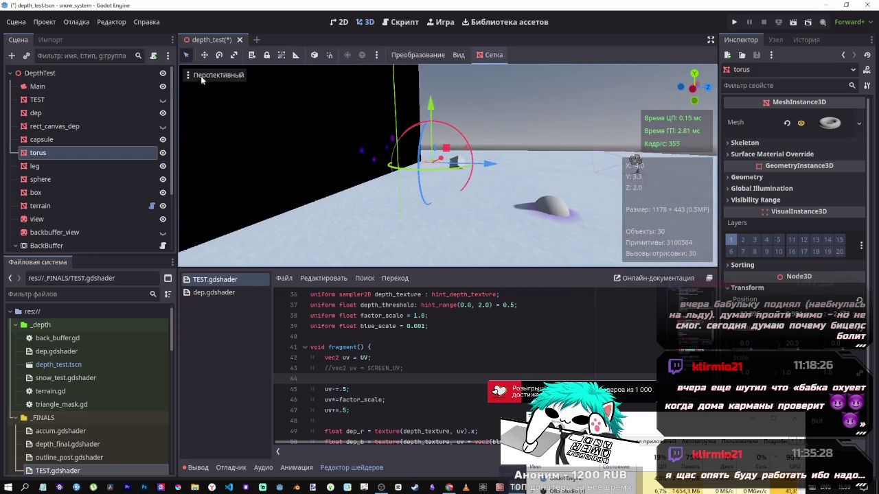
left_click(162, 112)
left_click(163, 101)
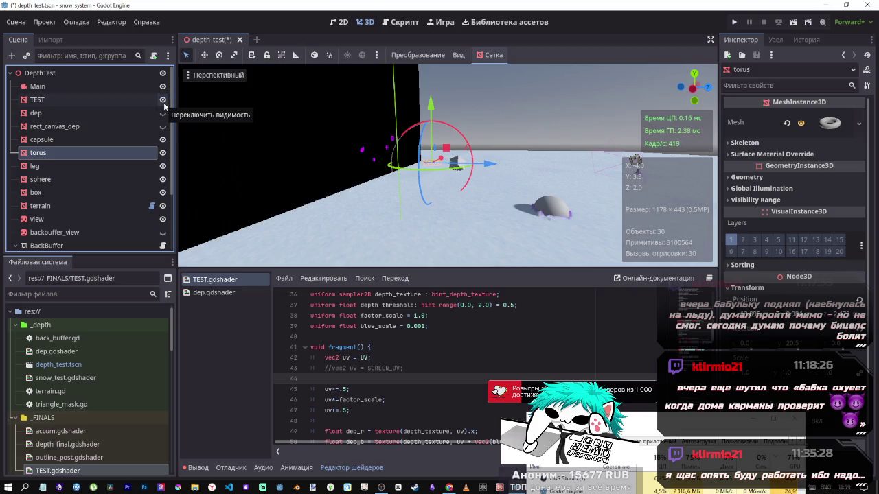
left_click_drag(425, 164, 374, 161)
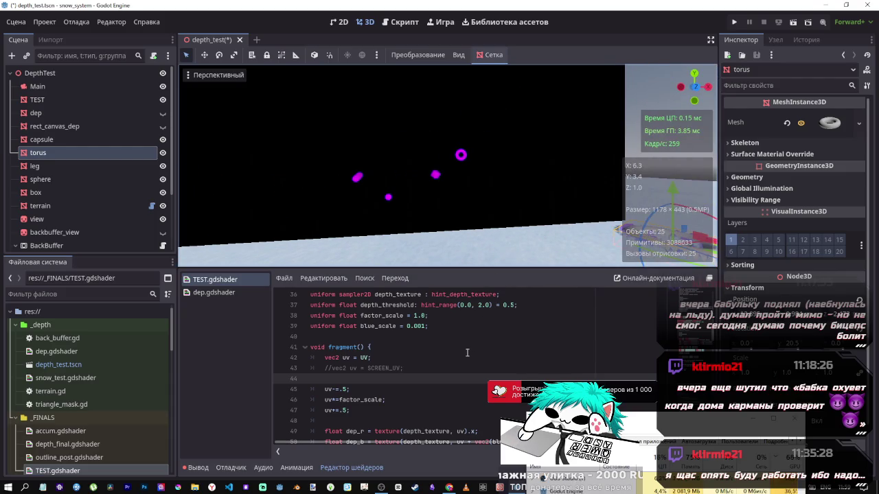
scroll(467, 353, "down", 4)
scroll(428, 337, "up", 4)
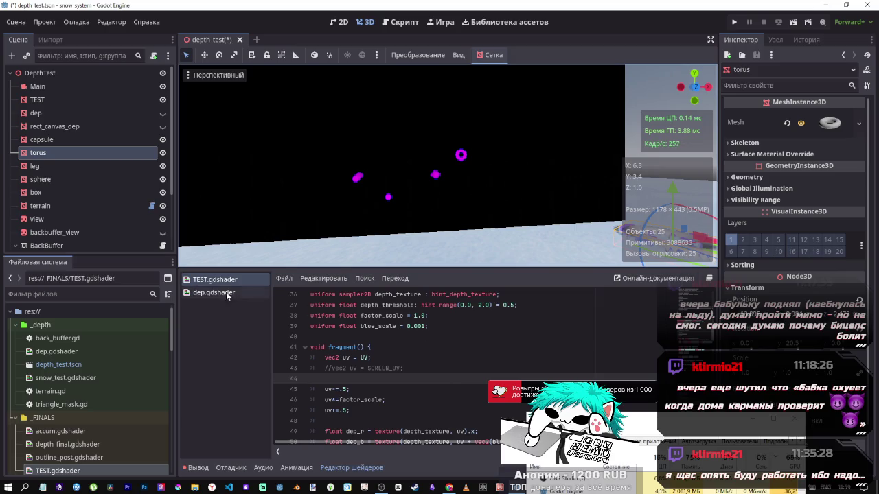
left_click(71, 100)
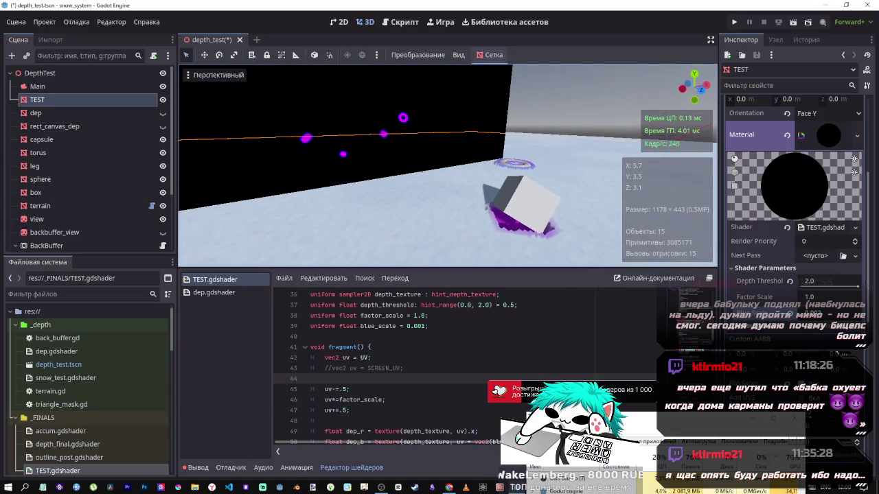
- Keep dep_b as the max of the neighbouring depth samples on lines 51–53 and save
scroll(440, 361, "down", 4)
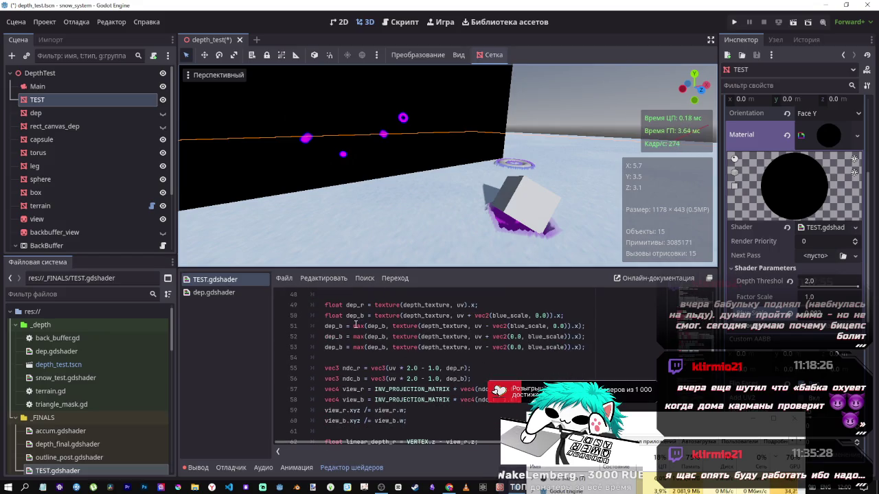
left_click_drag(354, 326, 363, 348)
key("Up")
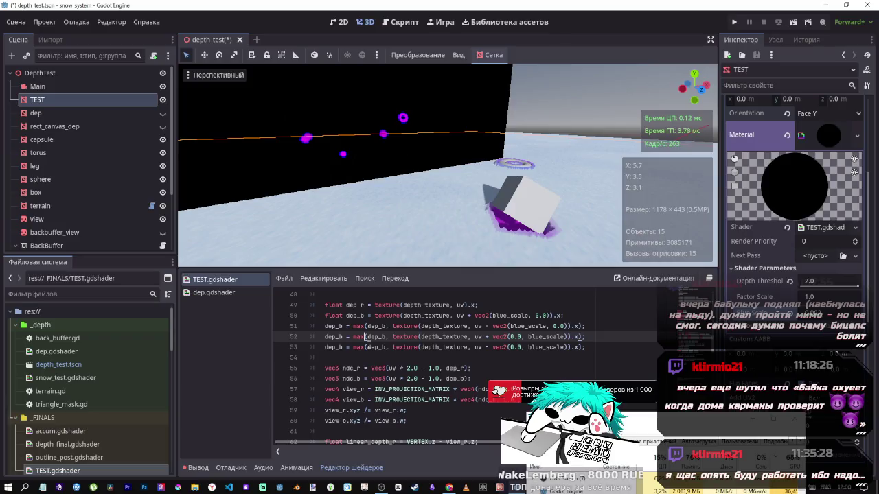
left_click(349, 327)
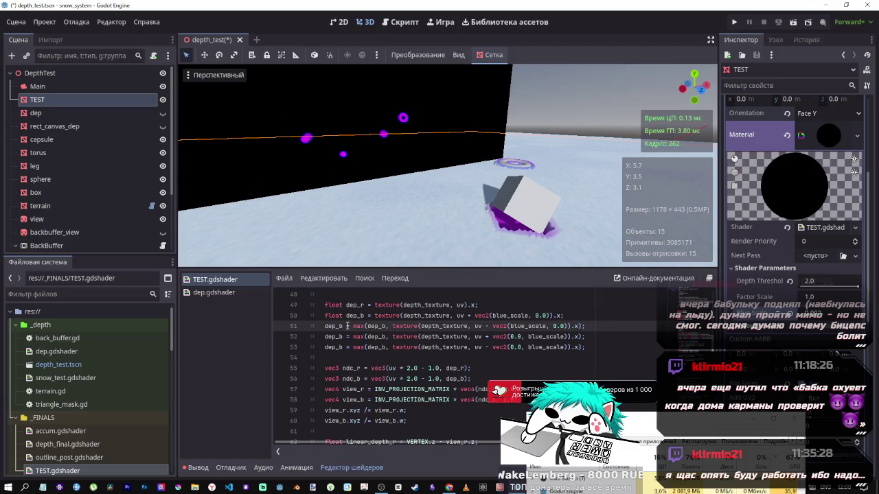
type("+")
key("ctrl+s")
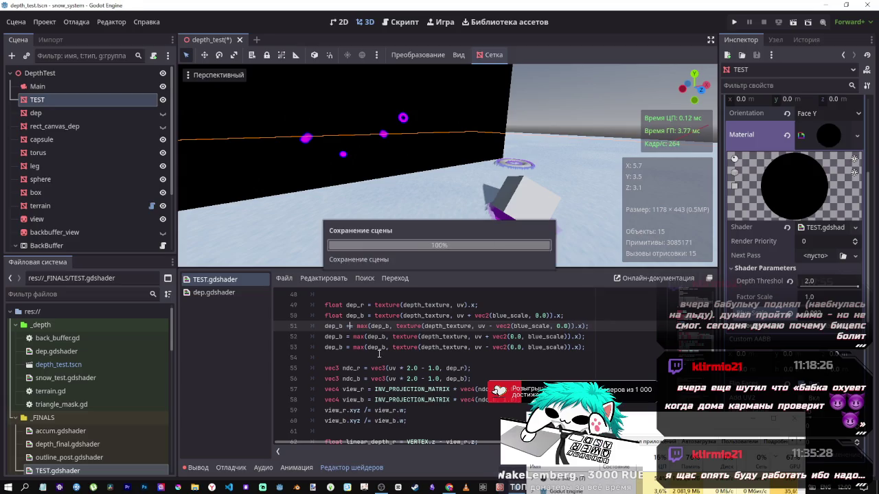
- Raise the torus along its Y axis and save the scene again
mouse_move(412, 171)
left_mouse_down()
mouse_move(439, 165)
mouse_move(522, 253)
left_mouse_up()
left_click(531, 224)
left_click_drag(518, 171, 518, 93)
left_click(346, 326)
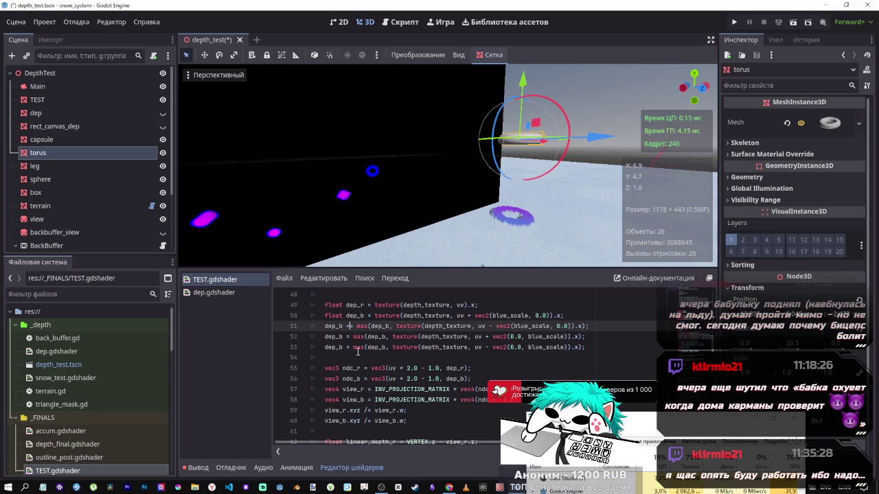
key("ctrl+s")
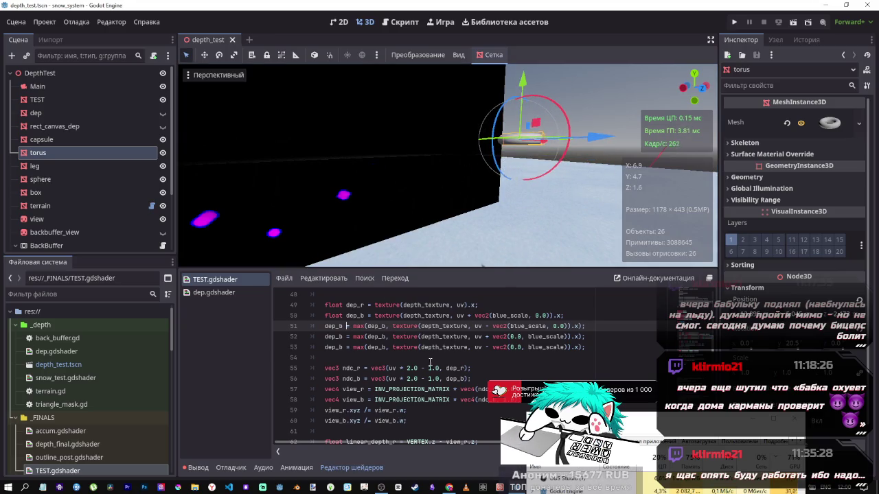
left_click(395, 347)
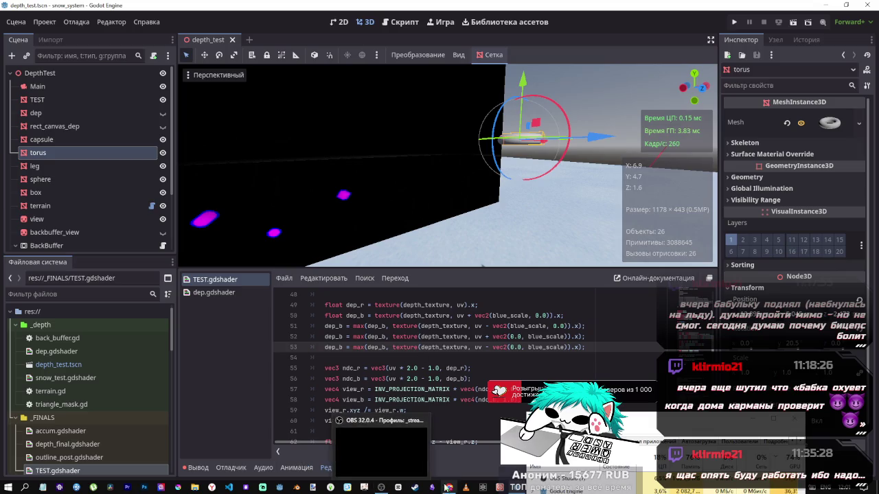
left_click(449, 488)
- Open the Twitch stream manager from the bookmarks folder
left_click(743, 8)
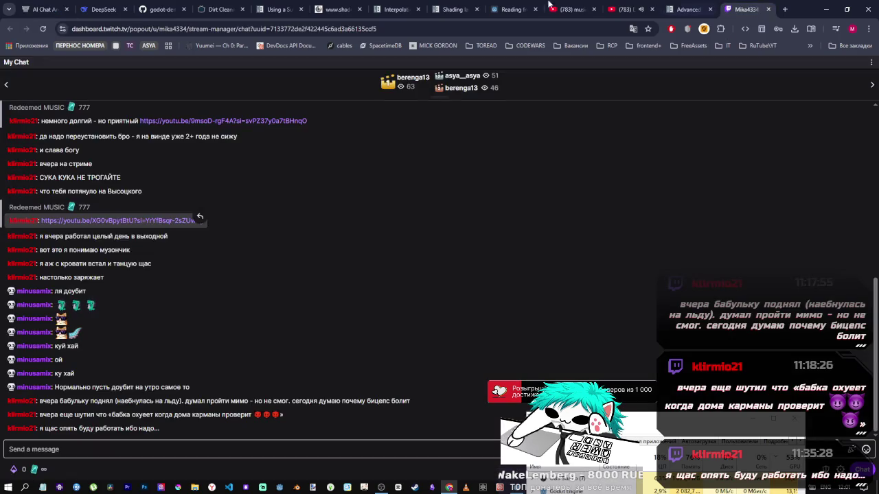
left_click(125, 46)
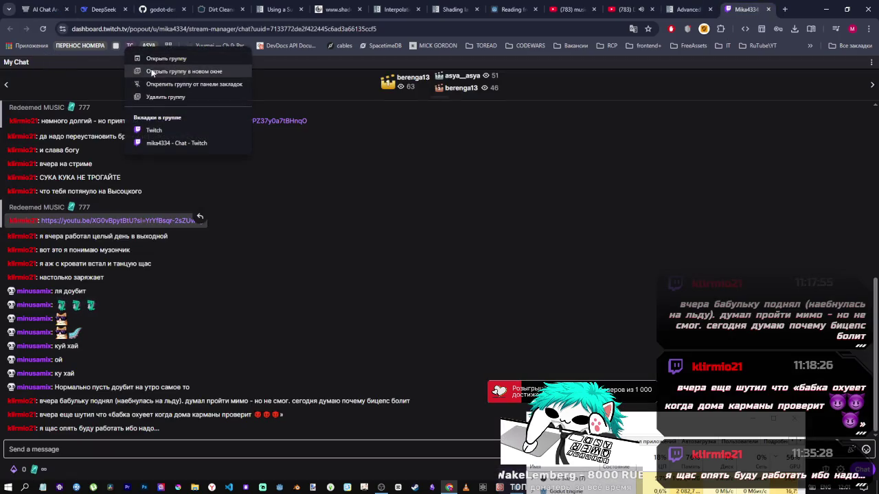
left_click(185, 132)
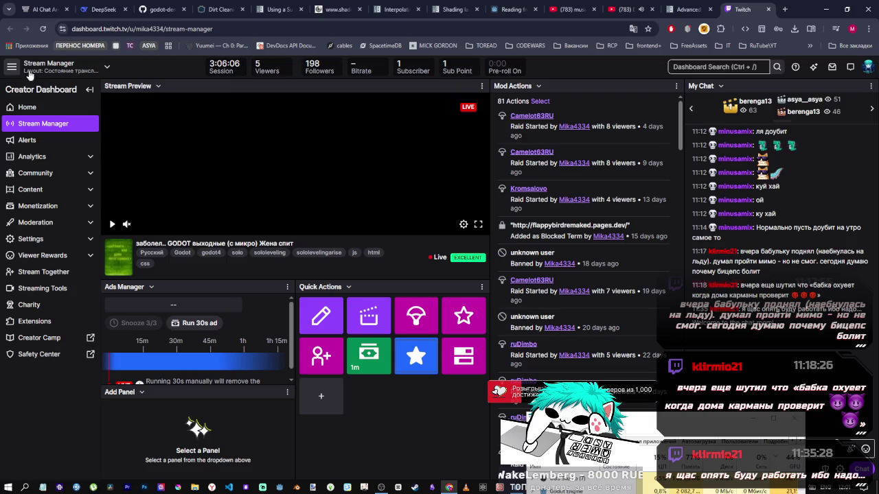
- Open the Twitch channel page in a new tab, then close that tab
left_click(782, 10)
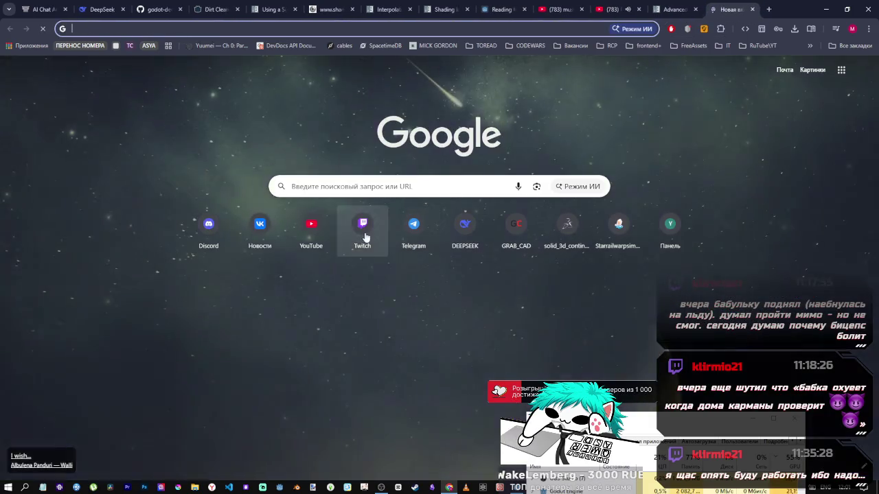
left_click(362, 230)
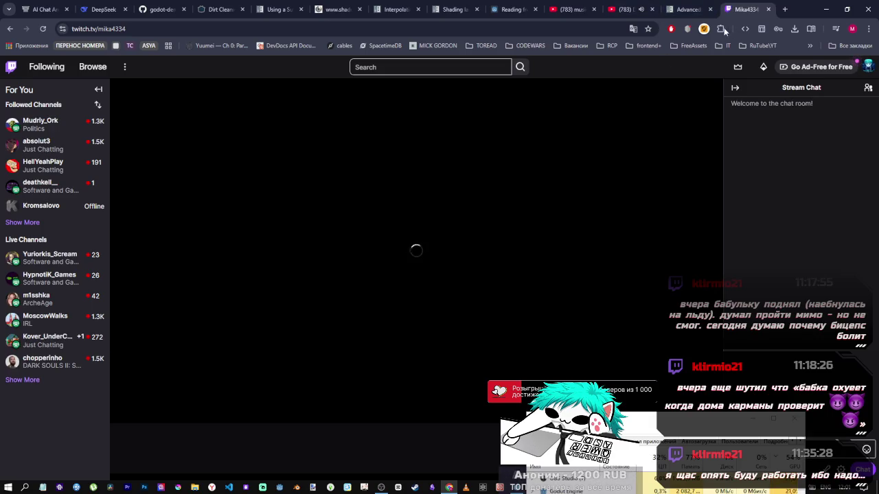
middle_click(743, 13)
- Pause and close the DOOM video tab, then return to the YouTube home feed
left_click(673, 8)
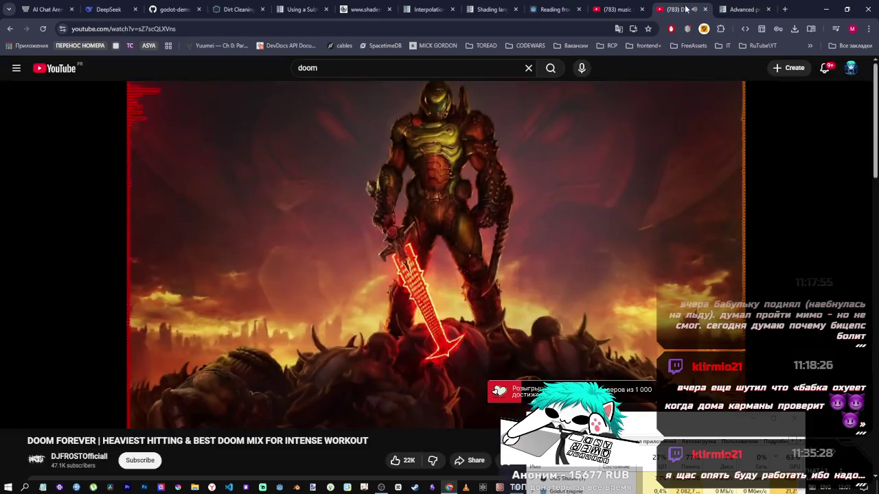
left_click(494, 241)
left_click(618, 9)
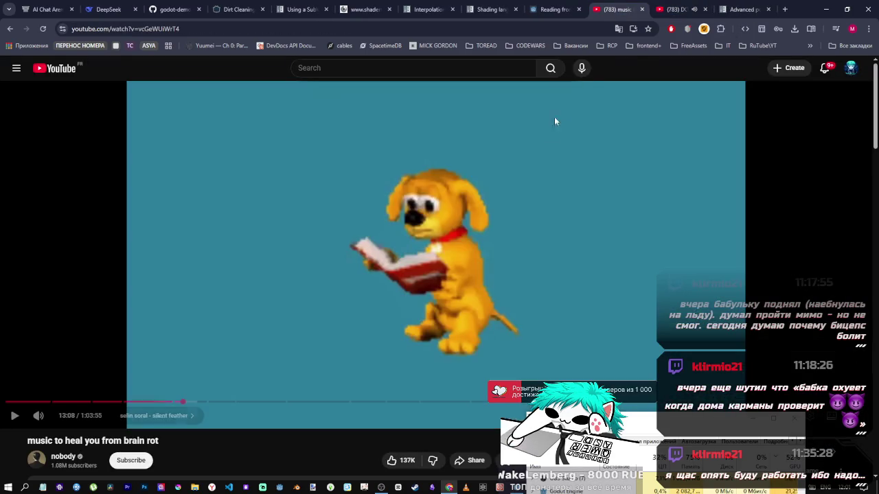
left_click(522, 243)
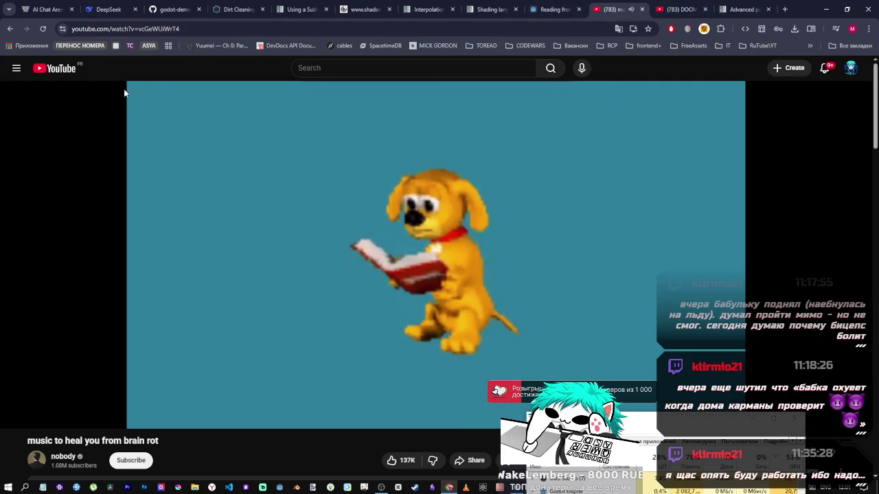
middle_click(687, 9)
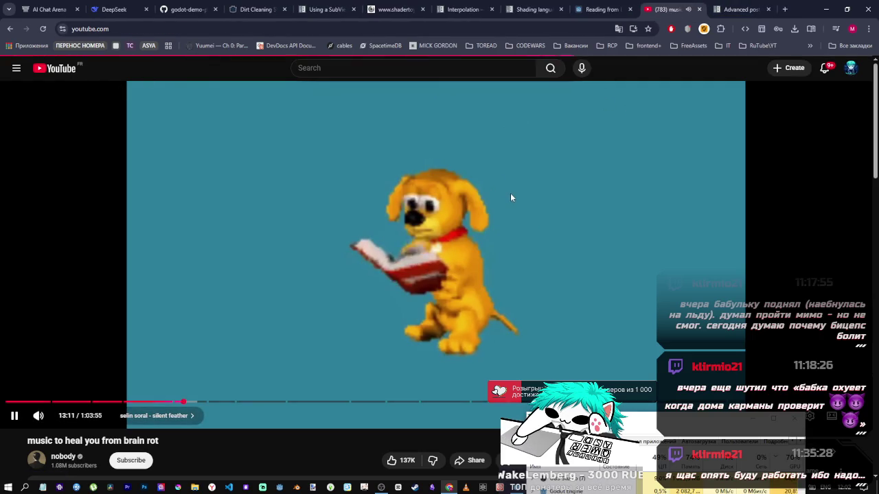
key("alt+Left")
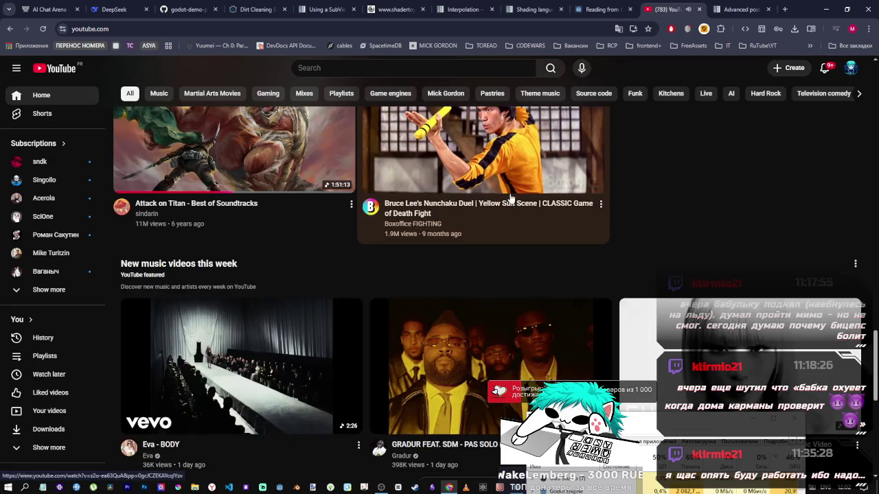
- Open the Playlists library page, browse it, and start the BestMusic playlist
scroll(510, 198, "down", 3)
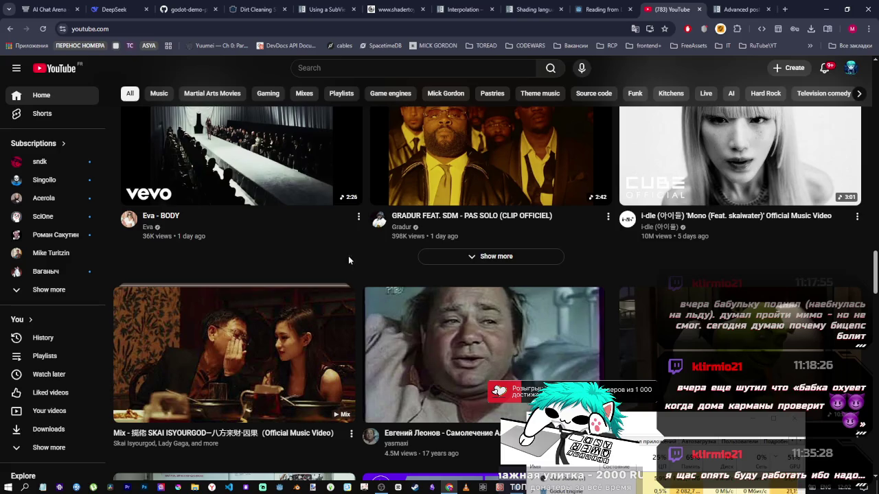
scroll(348, 261, "down", 10)
scroll(348, 274, "down", 7)
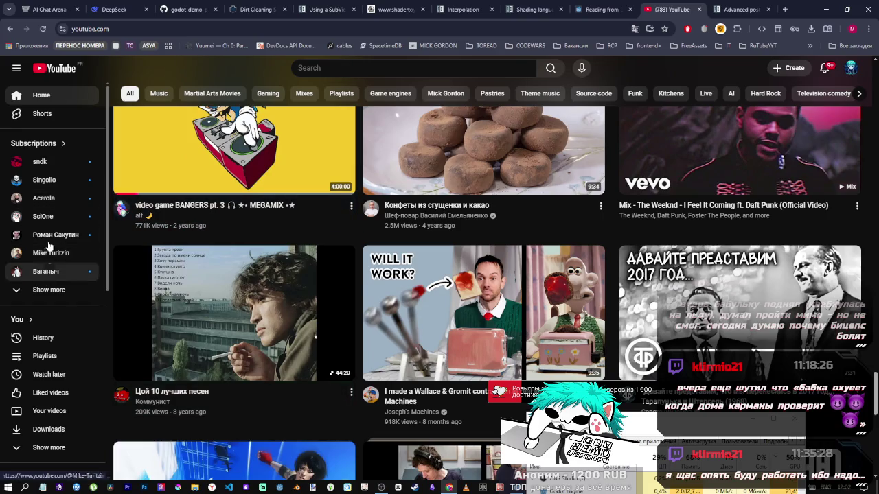
left_click(98, 350)
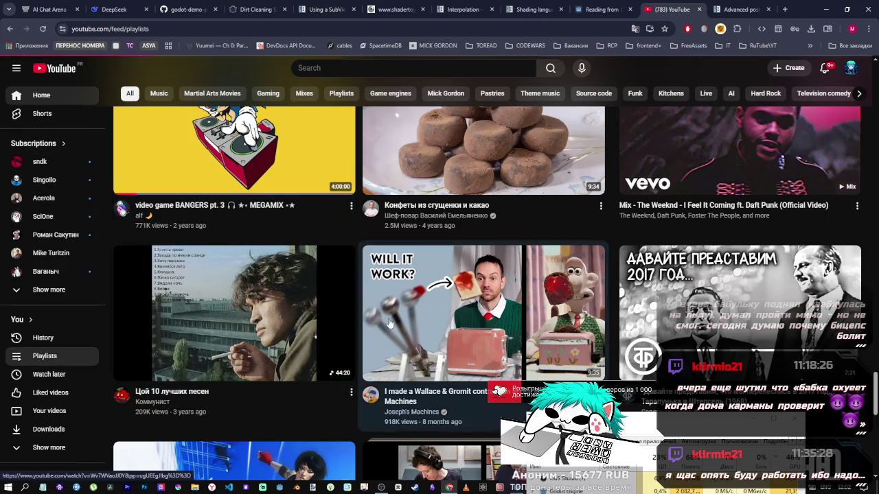
scroll(550, 296, "down", 2)
scroll(549, 296, "down", 9)
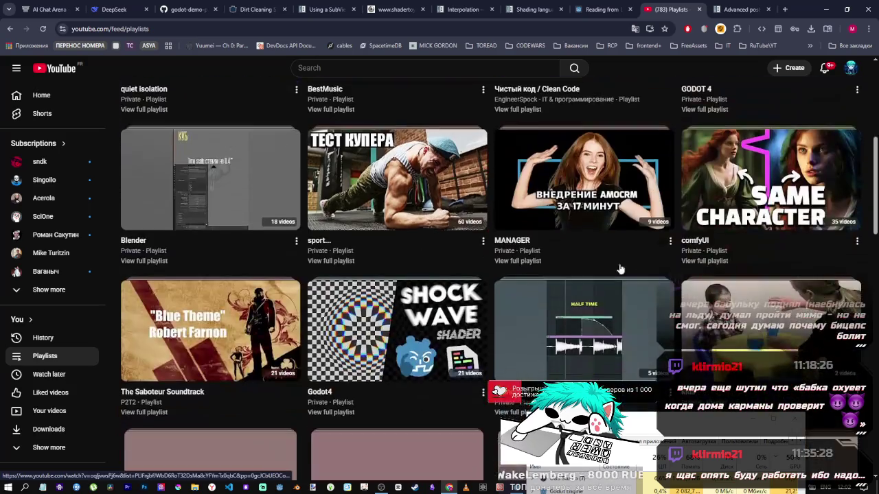
scroll(510, 273, "down", 9)
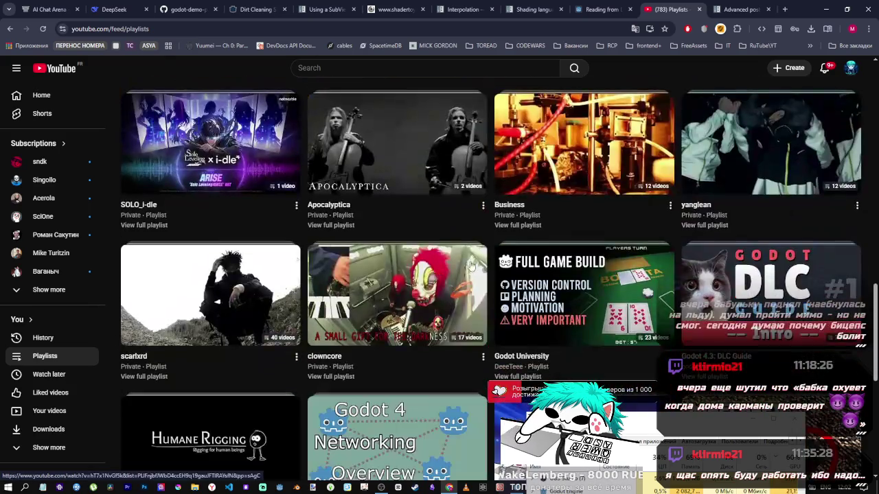
scroll(509, 273, "up", 8)
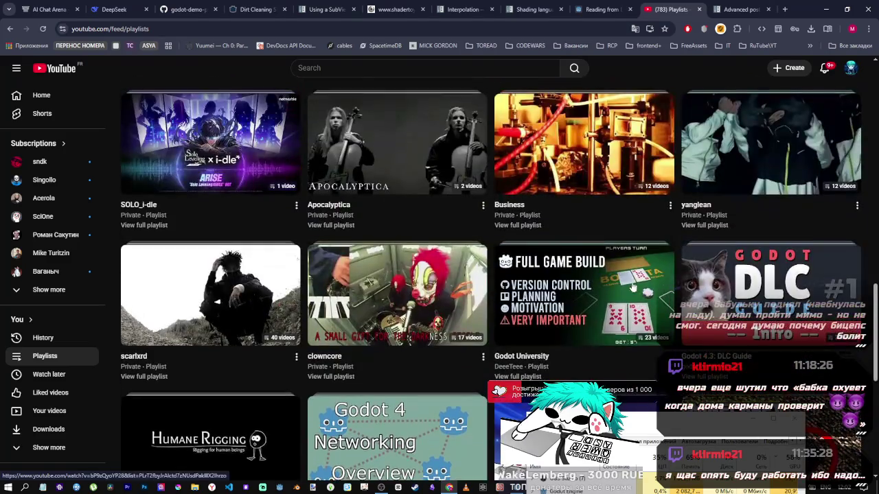
scroll(762, 292, "down", 3)
scroll(762, 291, "up", 12)
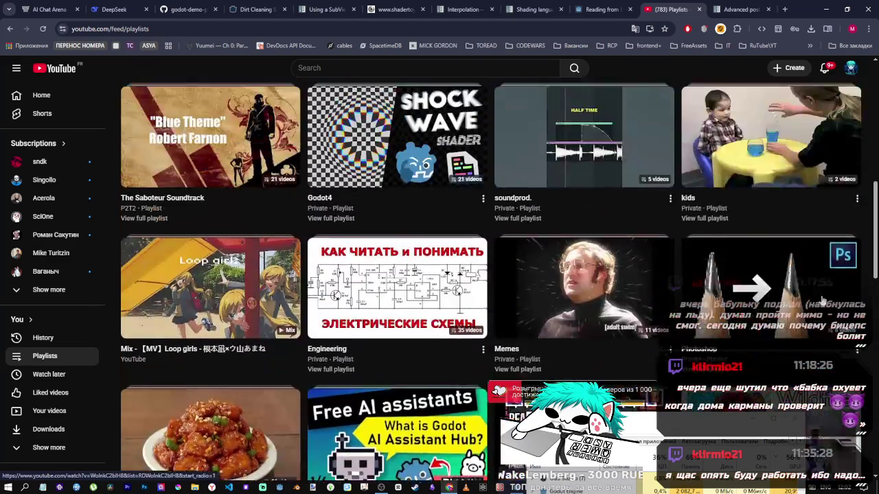
scroll(400, 270, "up", 3)
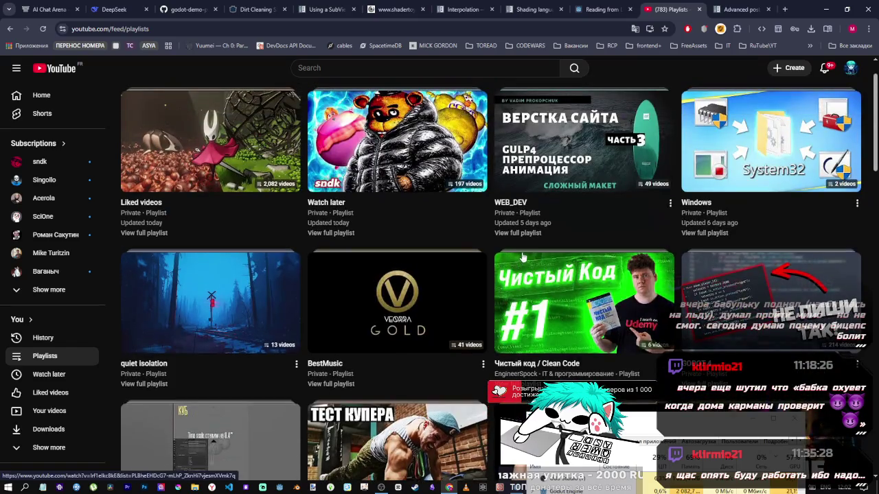
left_click(543, 343)
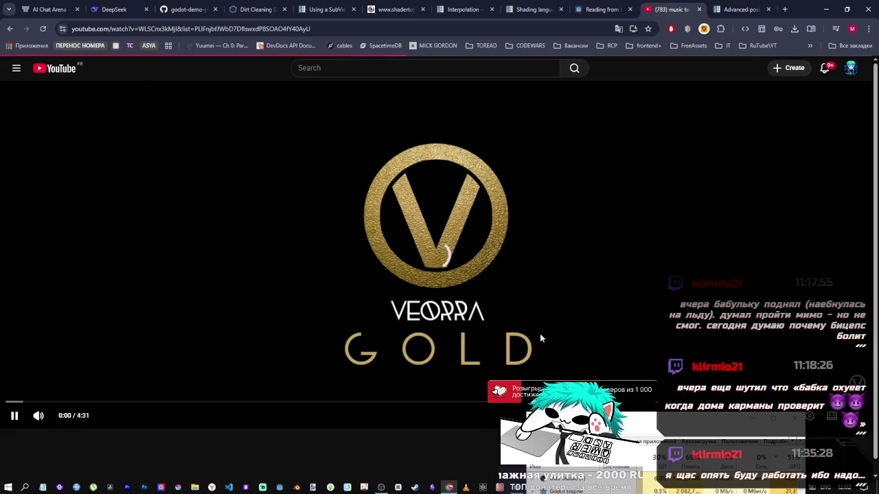
- Play item 11 of the BestMusic playlist, Creepy Nuts' Bling-Bang-Bang-Born
scroll(470, 269, "down", 3)
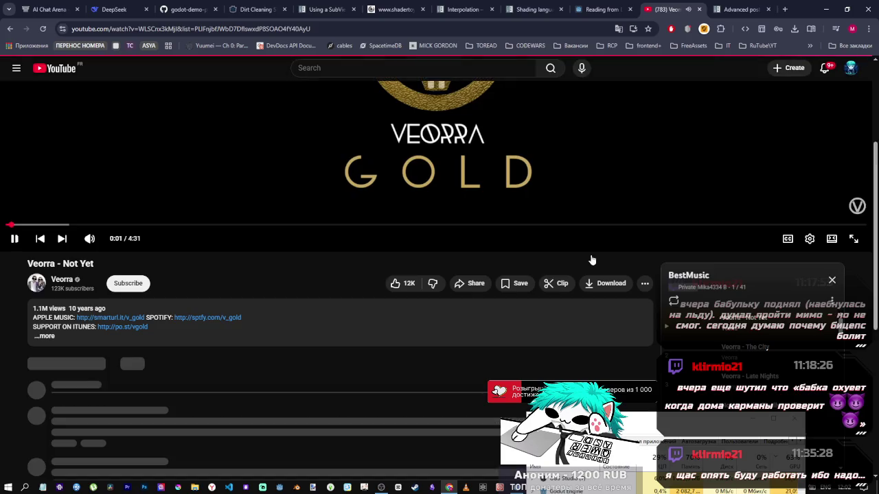
scroll(618, 268, "down", 3)
scroll(682, 205, "down", 3)
scroll(683, 205, "up", 5)
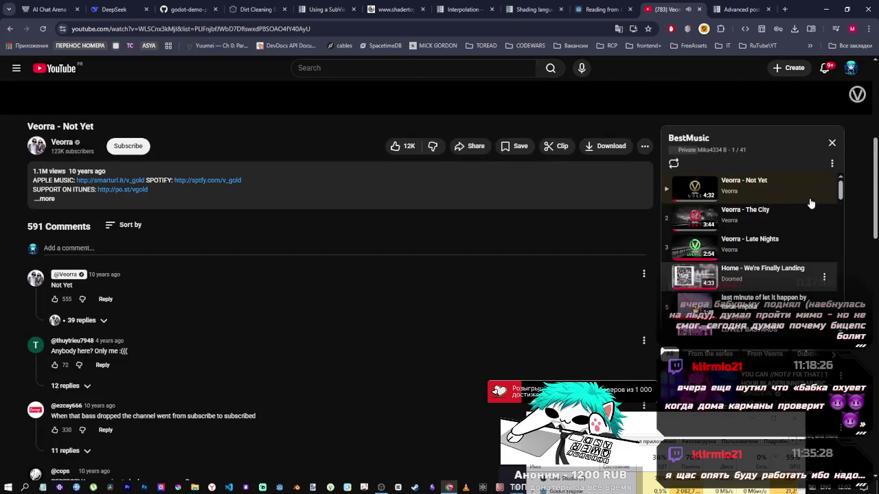
left_click_drag(840, 191, 843, 245)
mouse_move(845, 256)
left_mouse_down()
mouse_move(858, 310)
mouse_move(856, 217)
mouse_move(856, 225)
left_mouse_up()
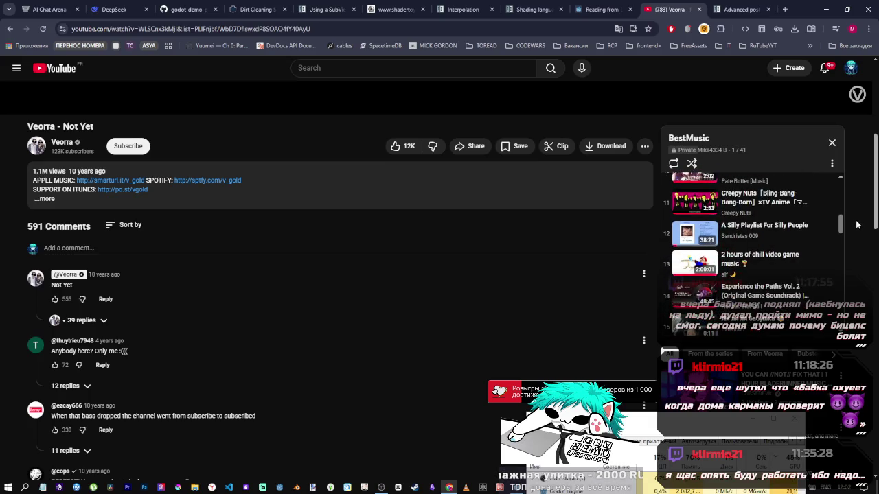
left_click(756, 198)
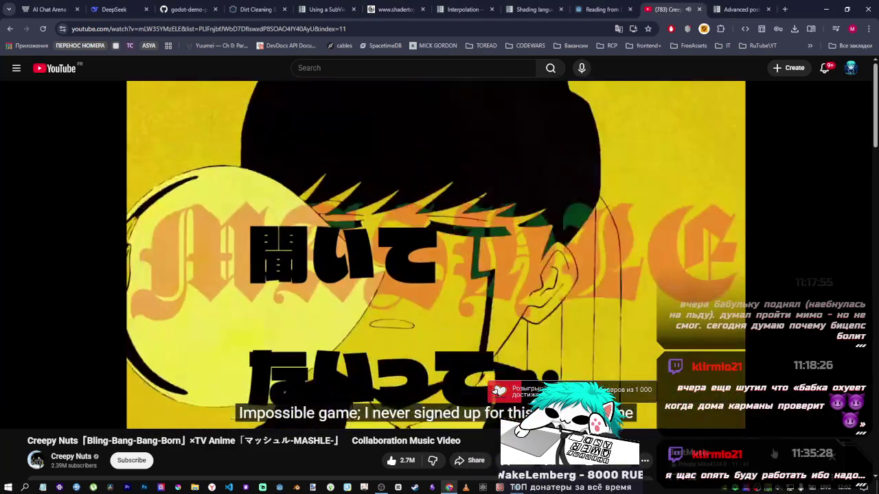
- Scroll through the Bling-Bang-Bang-Born video page while the track plays
scroll(370, 275, "down", 2)
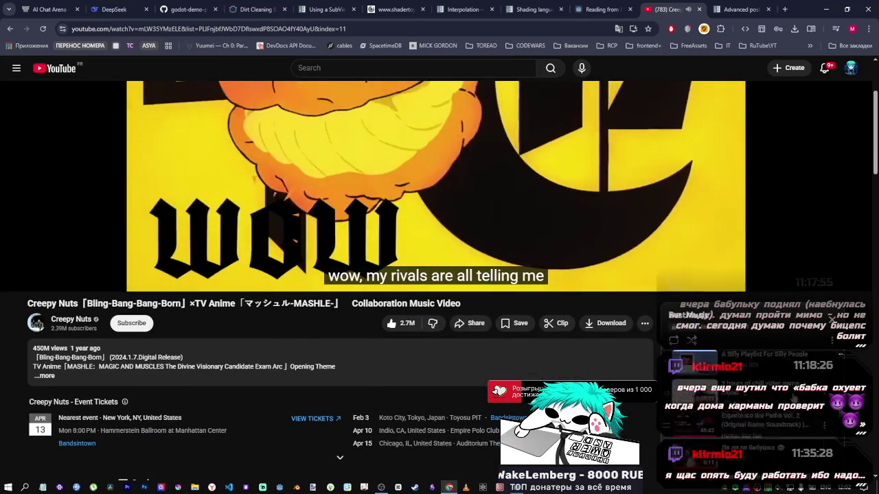
scroll(789, 401, "up", 1)
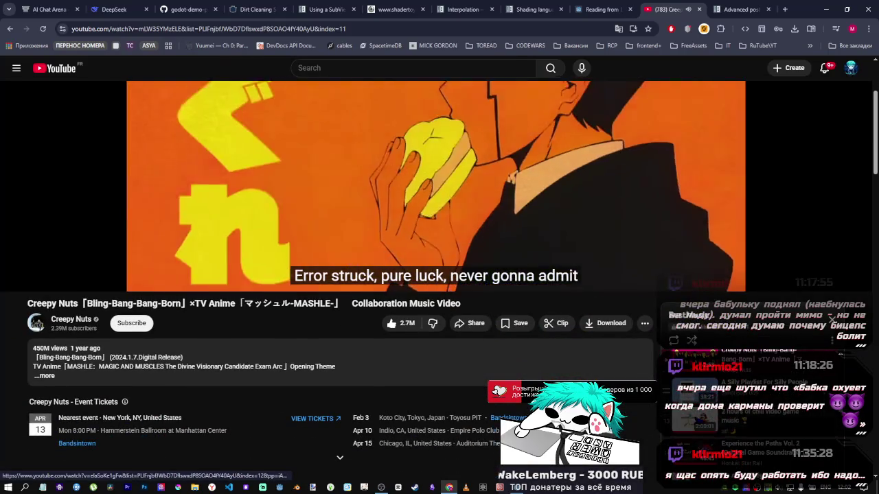
scroll(789, 402, "down", 3)
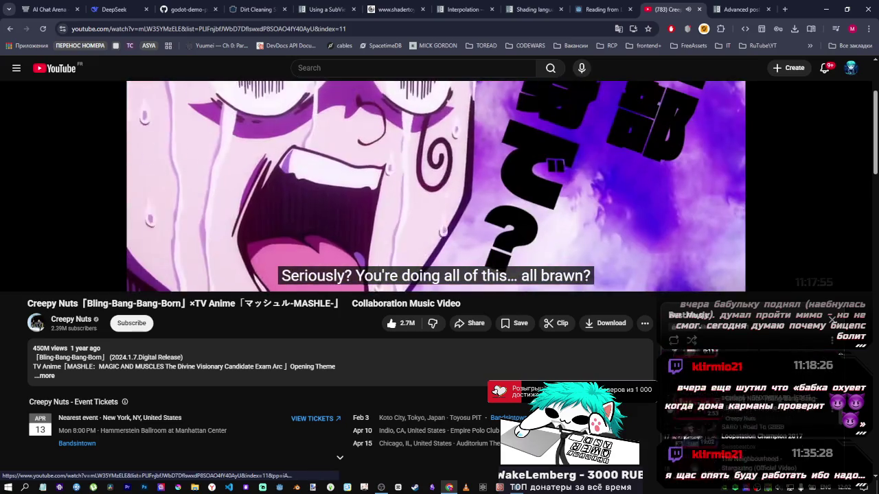
scroll(683, 416, "down", 3)
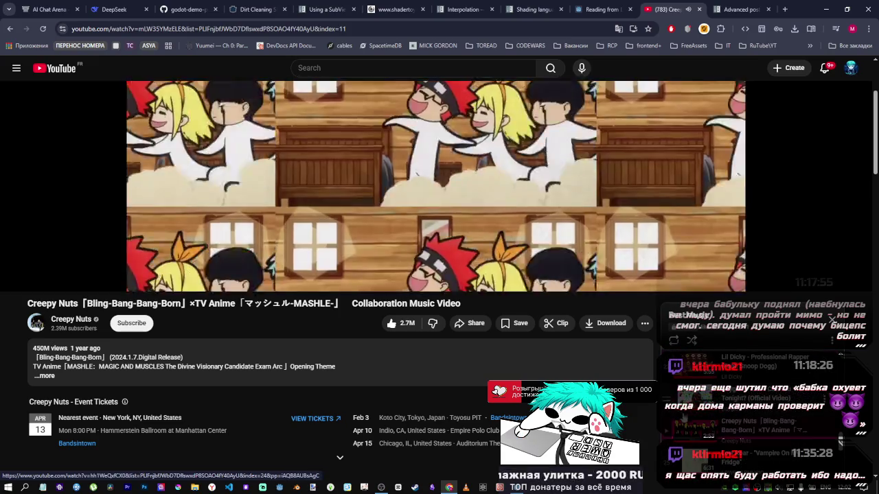
scroll(683, 417, "down", 2)
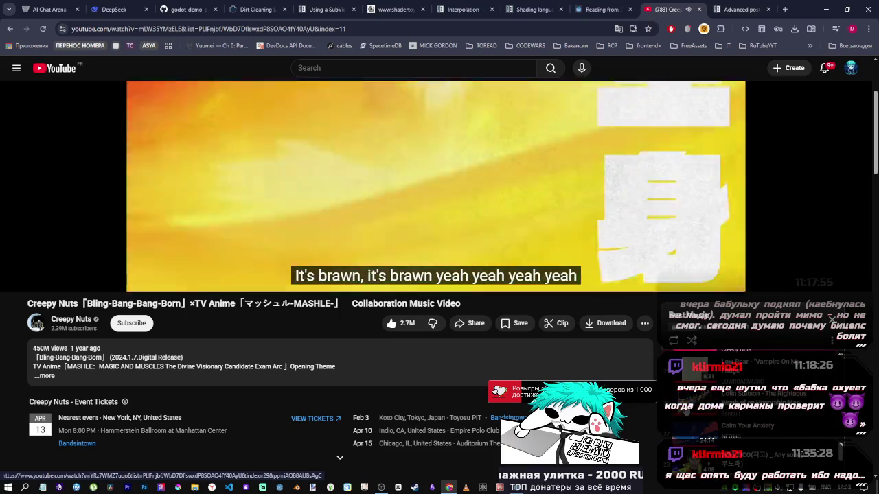
scroll(748, 412, "up", 2)
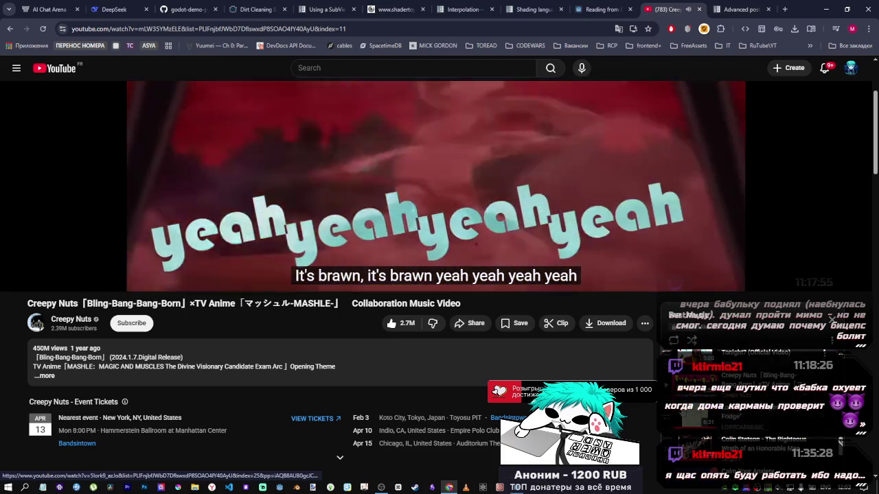
scroll(749, 412, "up", 1)
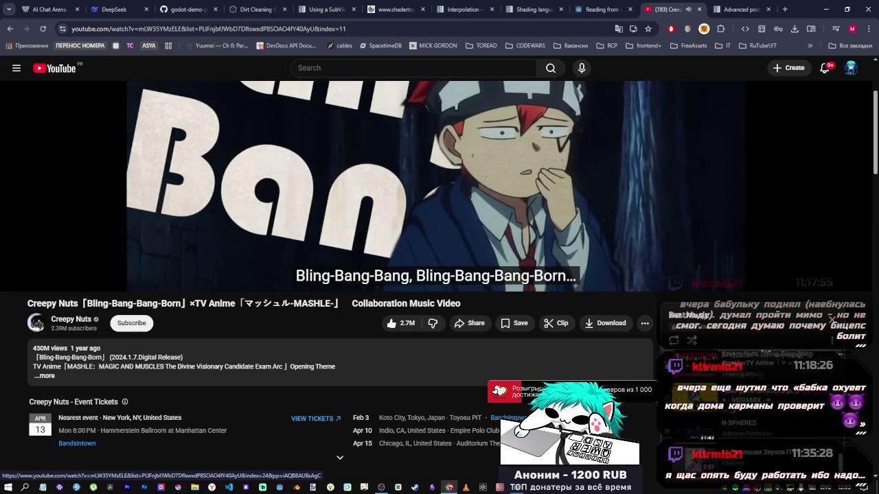
scroll(748, 412, "up", 10)
scroll(748, 412, "down", 3)
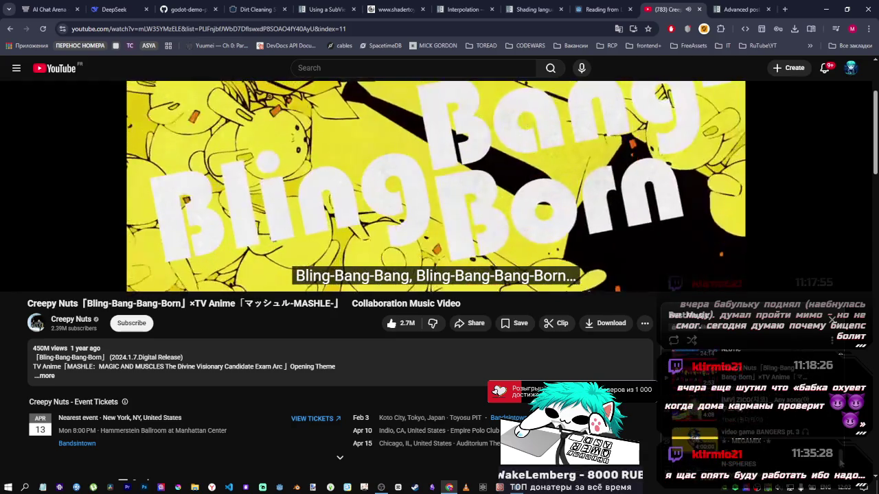
scroll(748, 412, "up", 2)
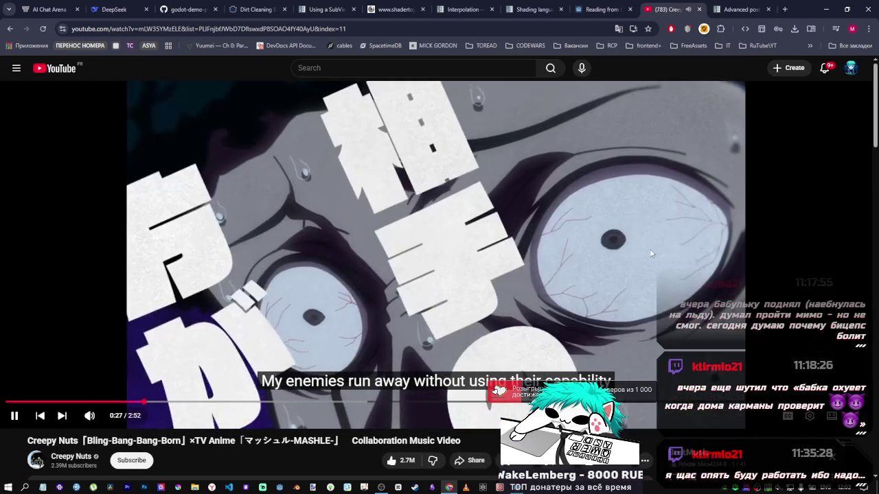